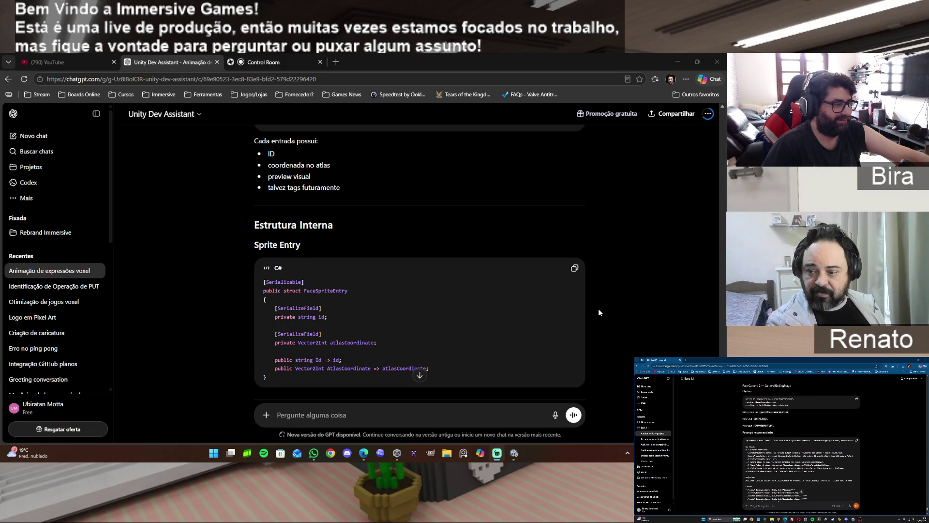
scroll(599, 313, down, 1)
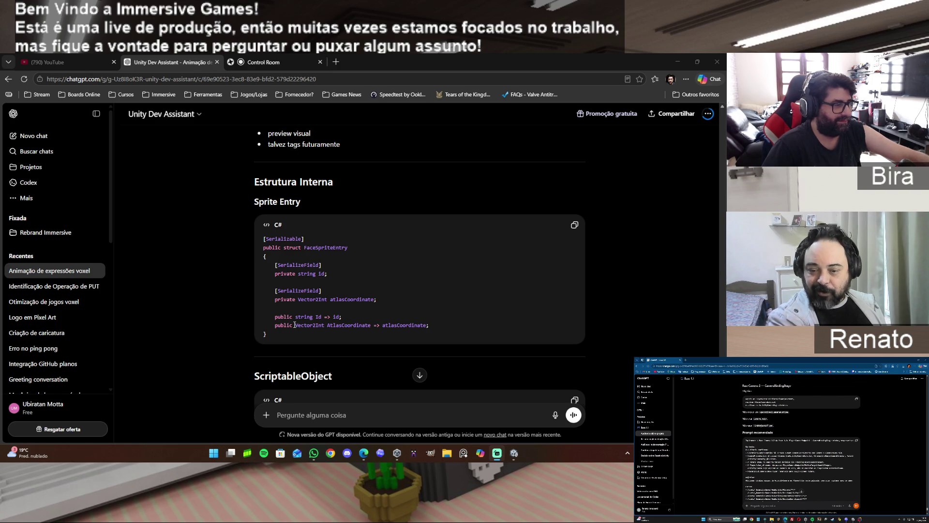
Scroll through ChatGPT's reply and begin the follow-up with 'então beleza, vamos lá. pode gerar o'
scroll(477, 318, down, 2)
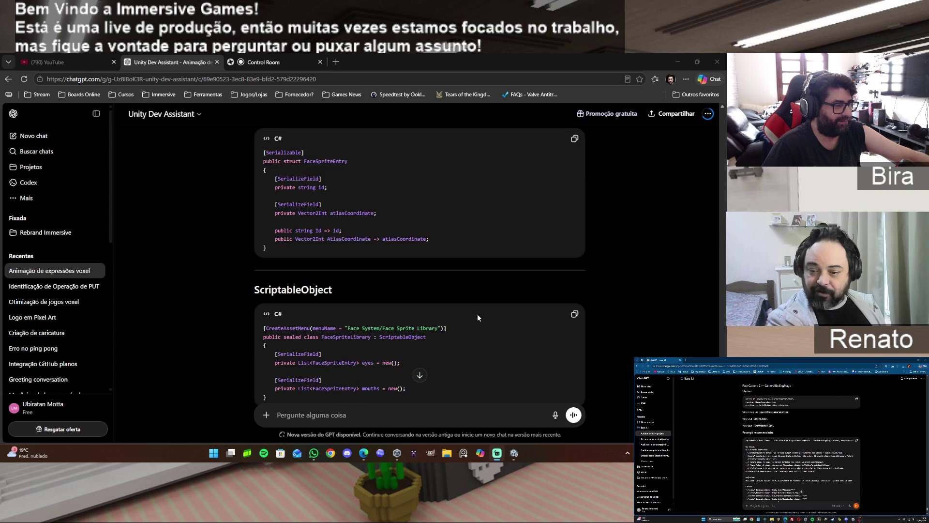
scroll(477, 318, down, 5)
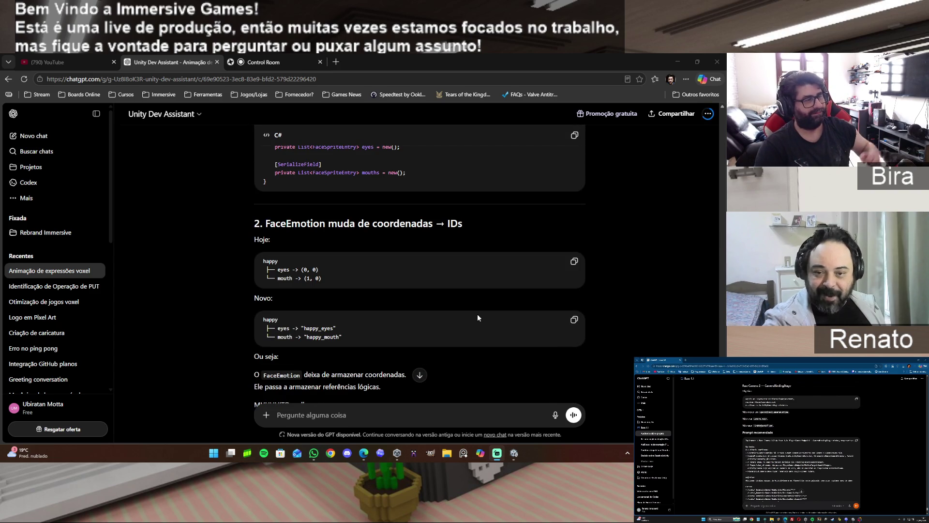
scroll(477, 317, down, 8)
scroll(477, 320, down, 5)
text(então beleza, vamos lá)
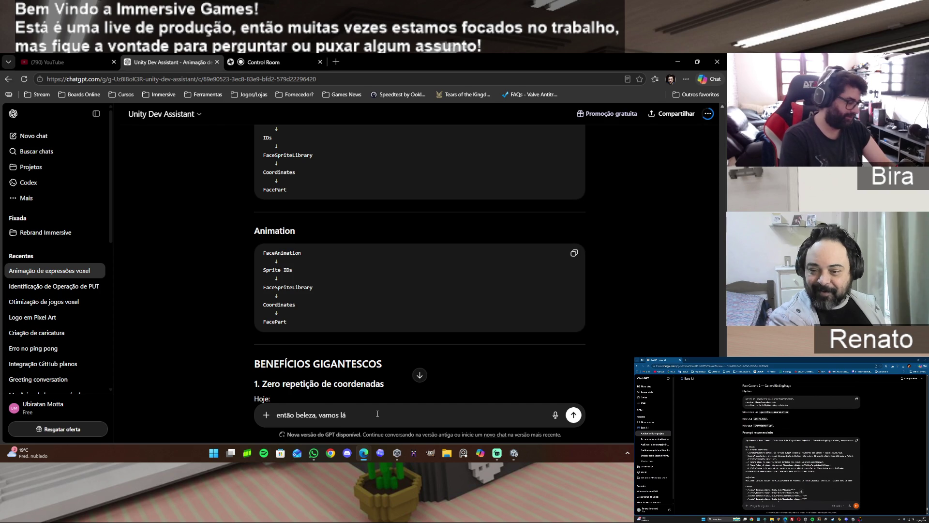
text(.)
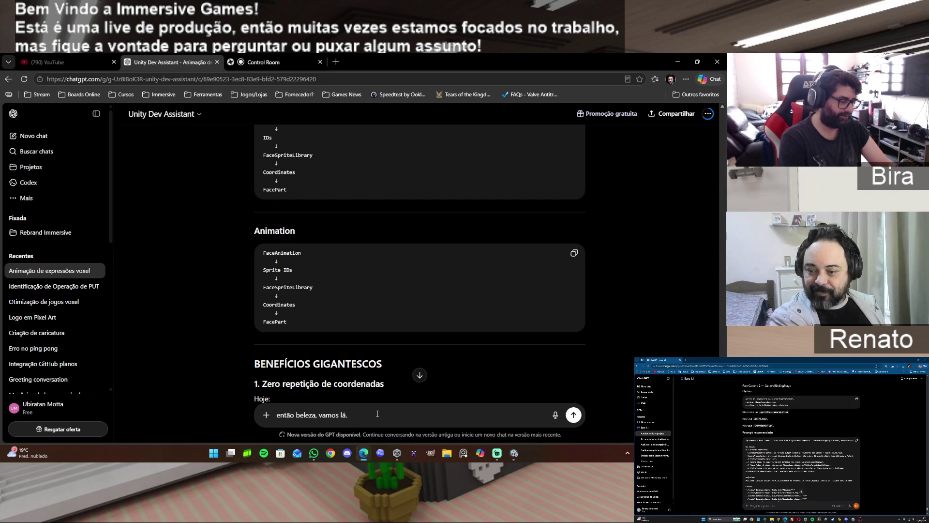
text( pode ger)
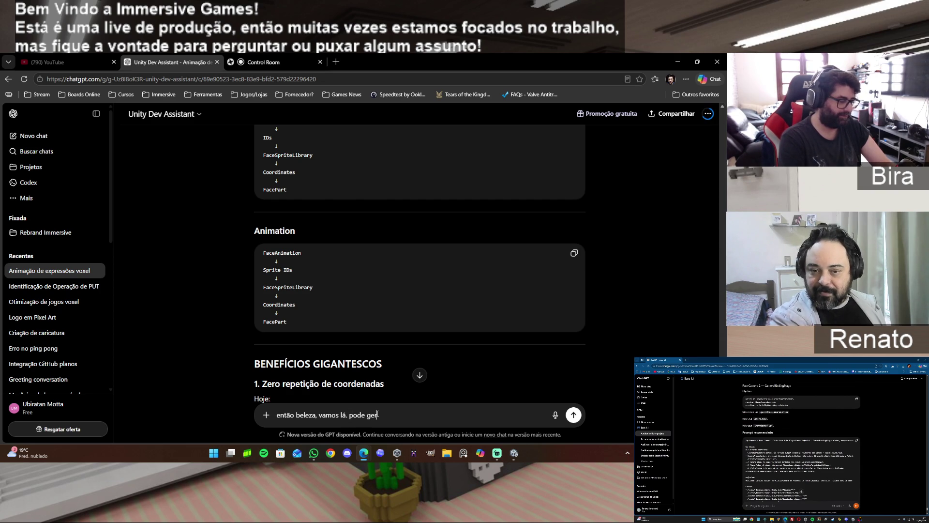
text(ar o)
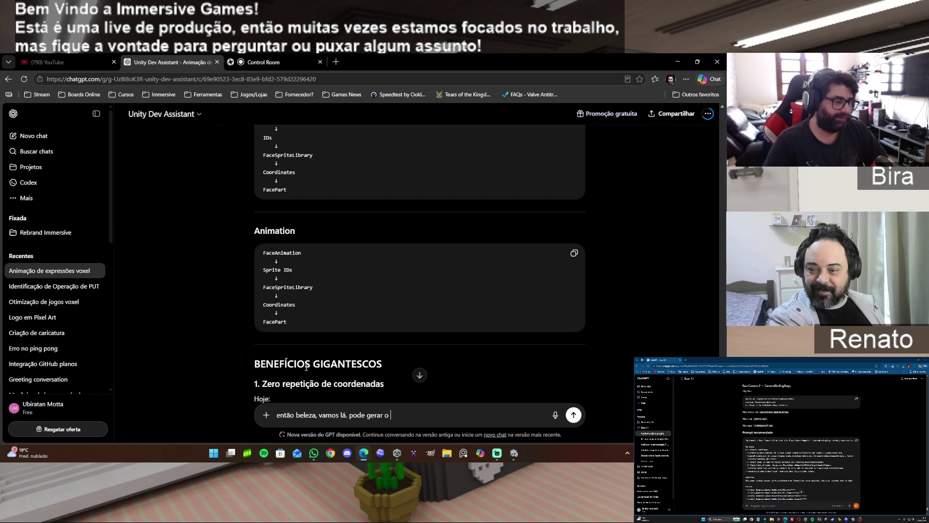
Finish the message with 'prompt para para o codex gerar essa primeira parte da implementação.' and send it
scroll(592, 342, down, 1)
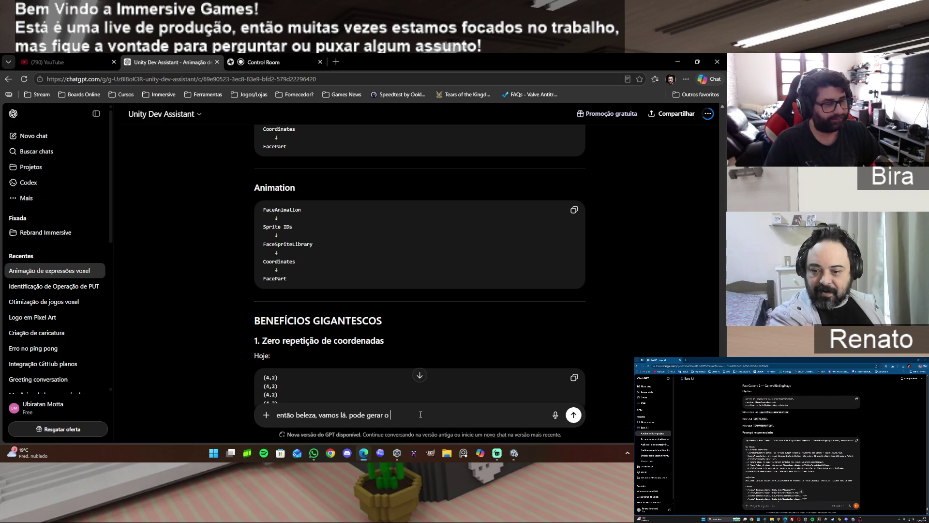
drag(421, 415, 298, 415)
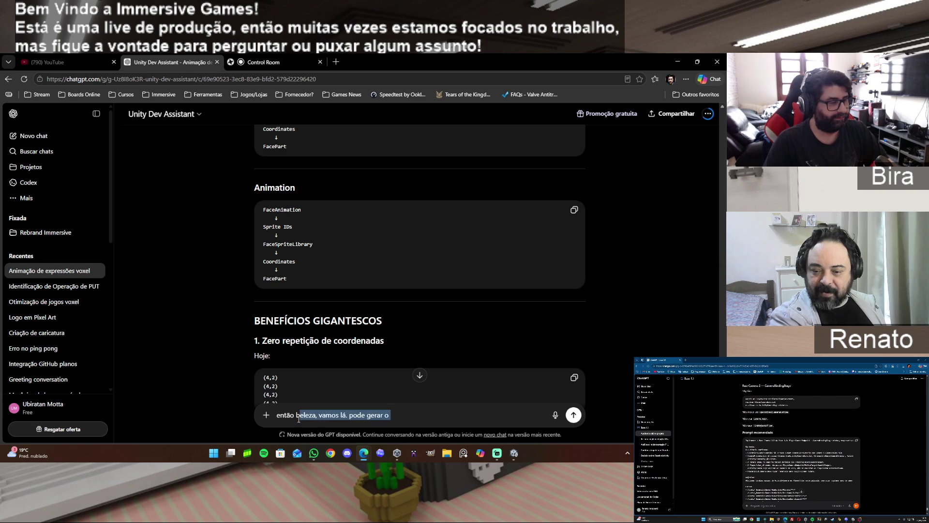
drag(406, 415, 366, 415)
click(406, 417)
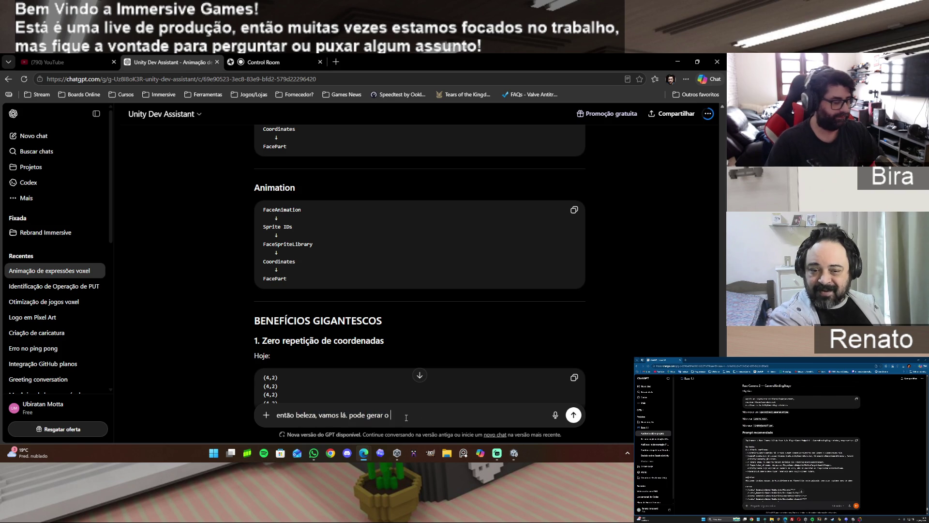
text(promp)
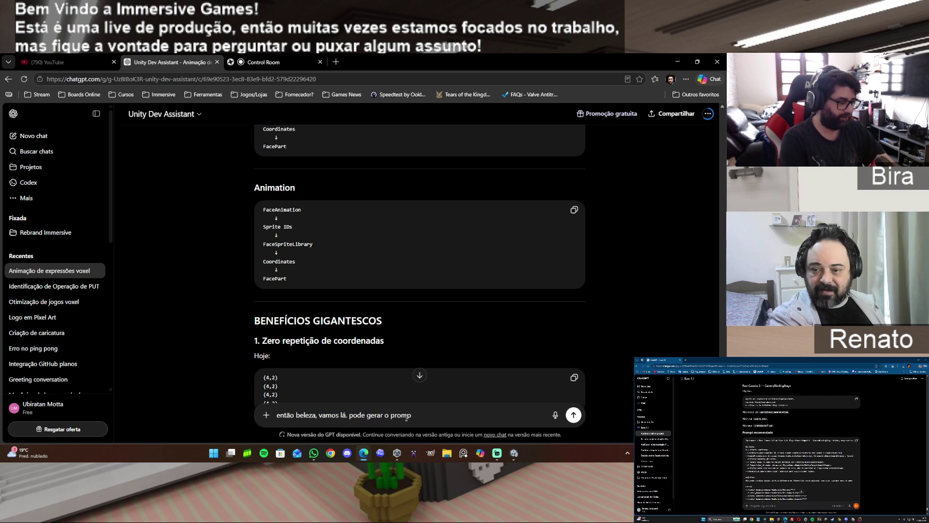
text(t para )
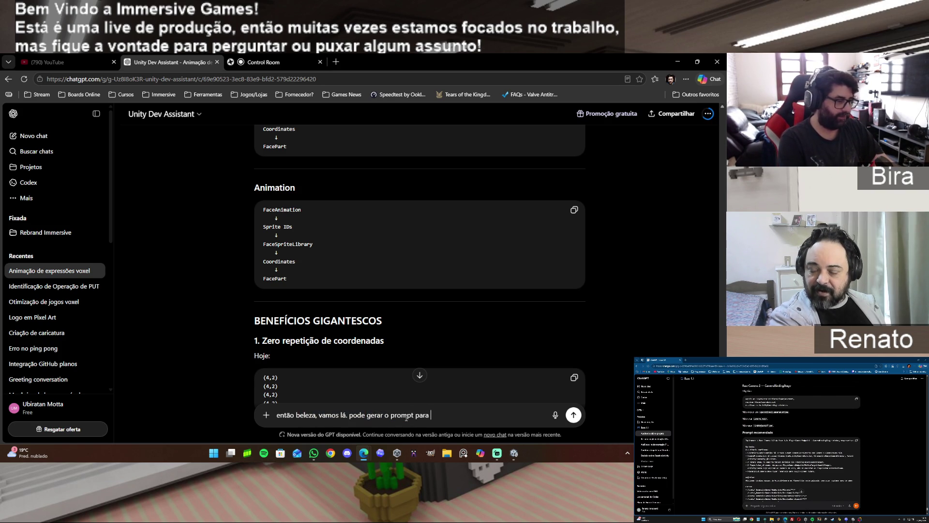
text(pa)
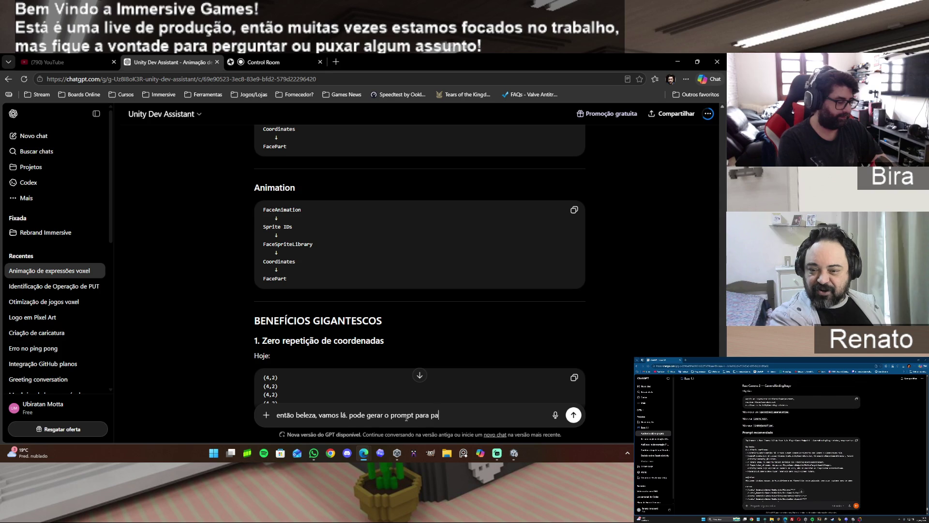
text(ra o codex gerar )
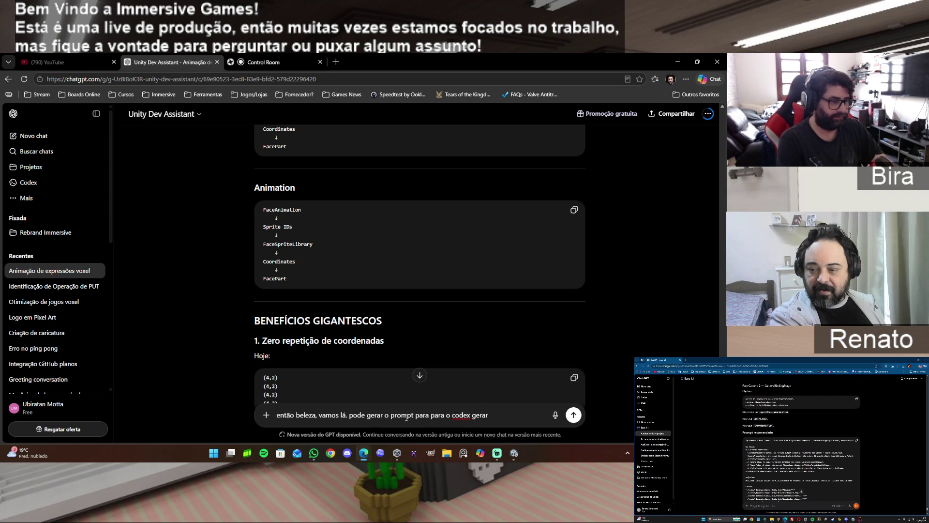
text(essa primeira part)
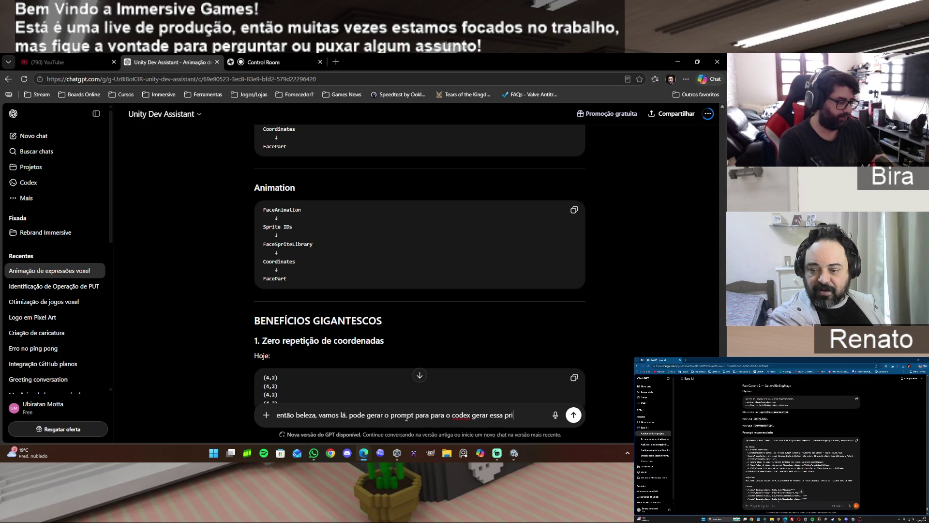
text(e d)
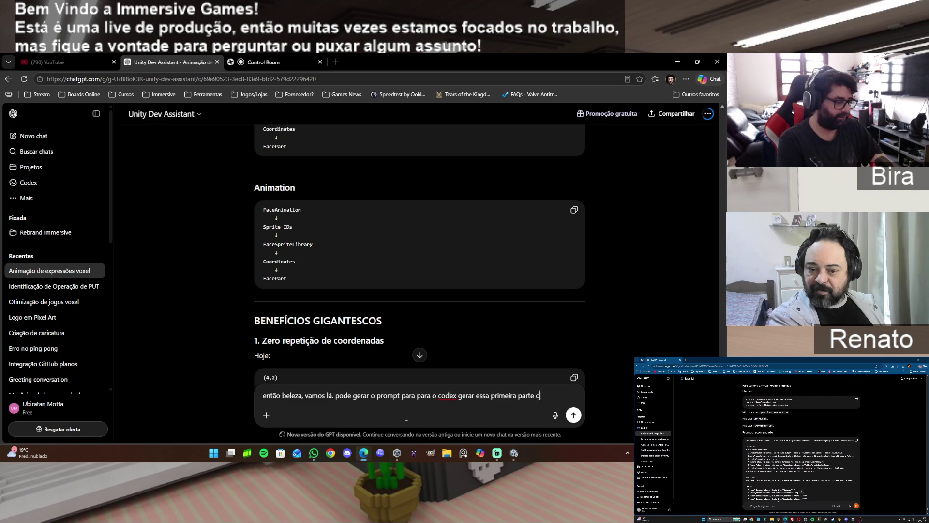
text(a implementação)
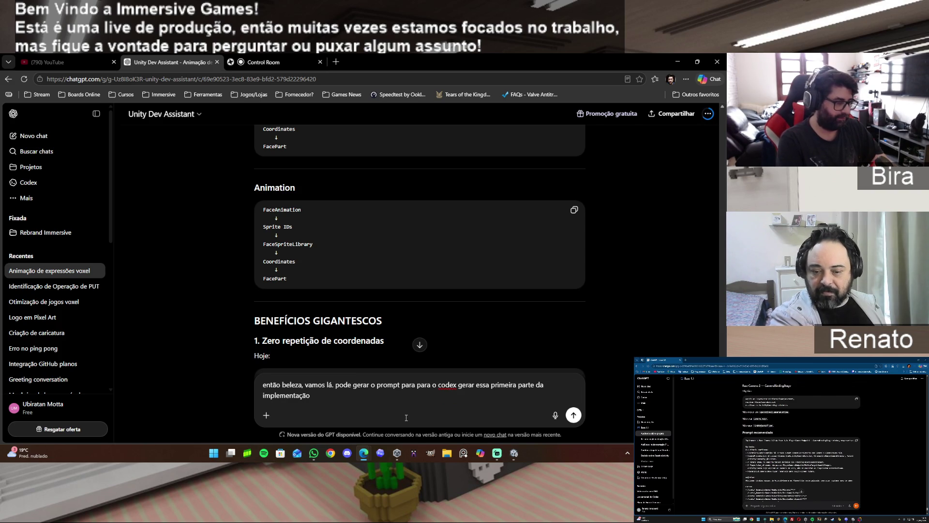
text(.)
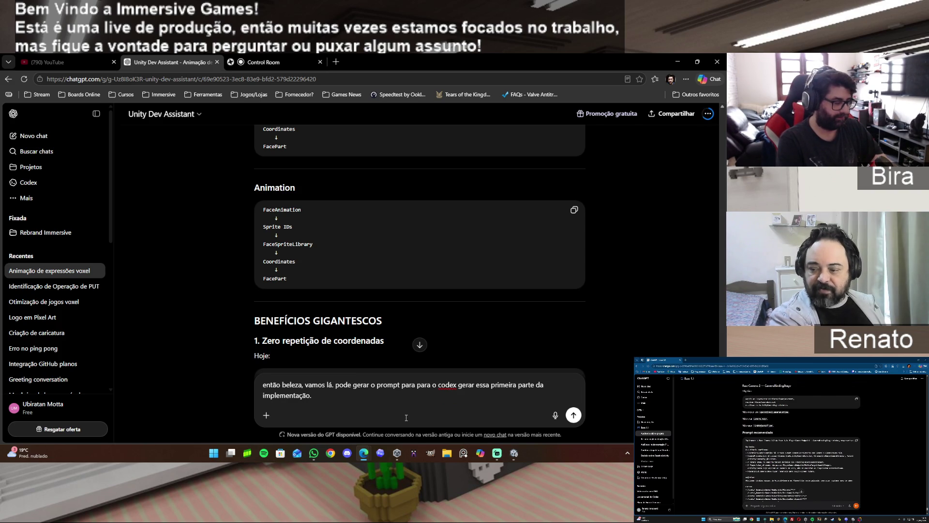
key(Return)
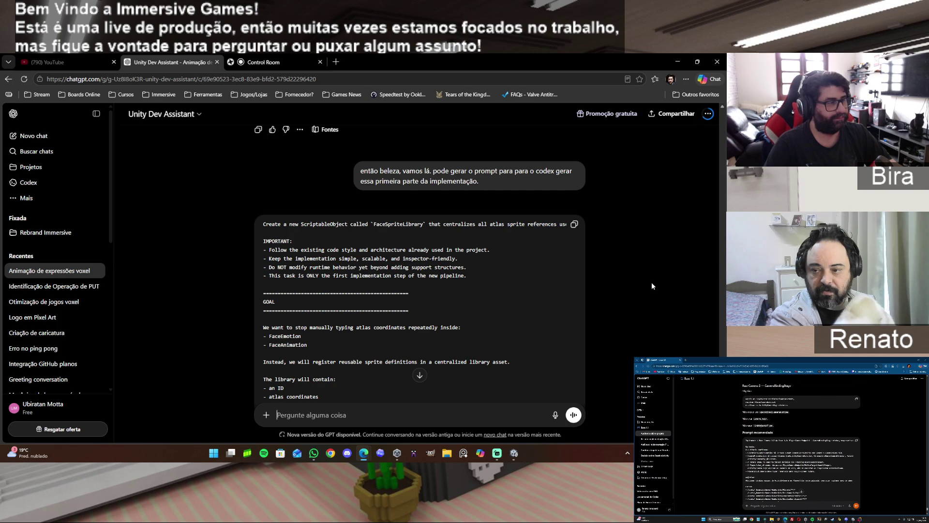
Copy ChatGPT's generated FaceSpriteLibrary prompt and switch to the Codex desktop app
scroll(652, 283, down, 4)
scroll(652, 284, down, 5)
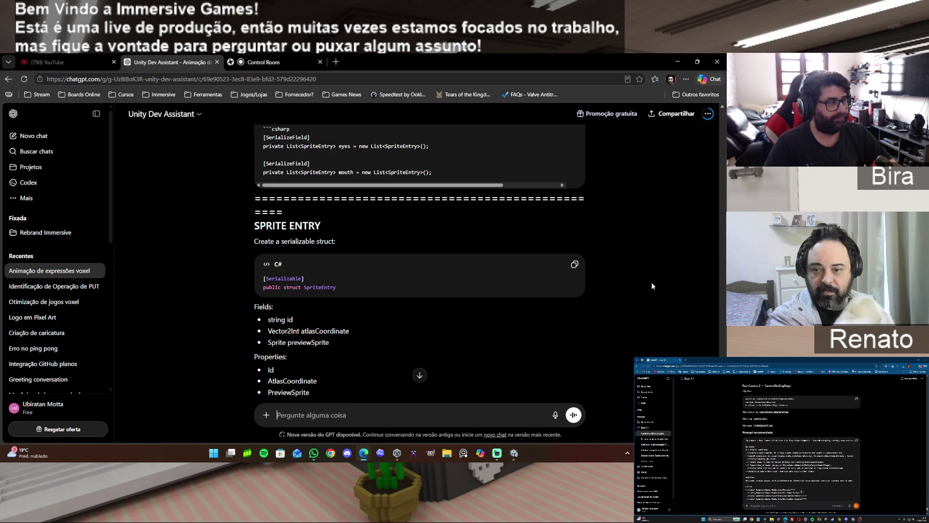
scroll(652, 284, down, 5)
scroll(652, 284, down, 10)
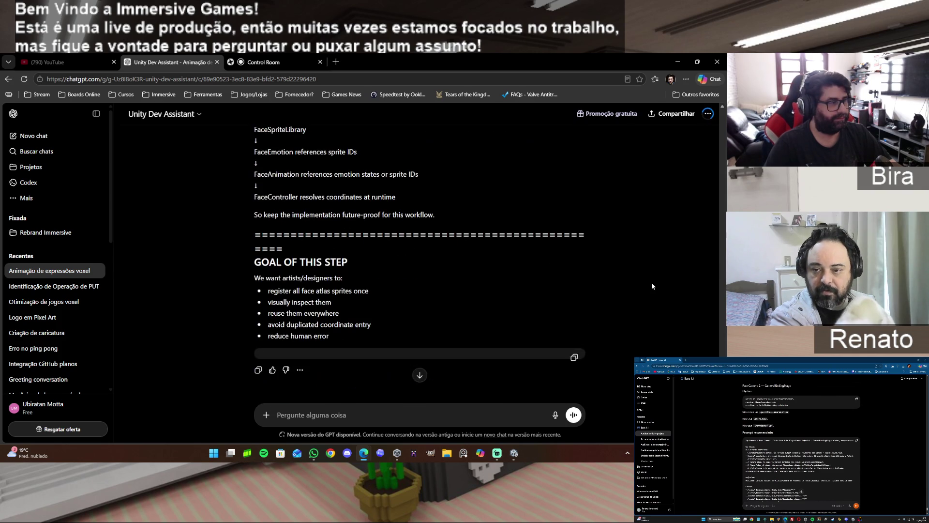
click(258, 369)
click(380, 453)
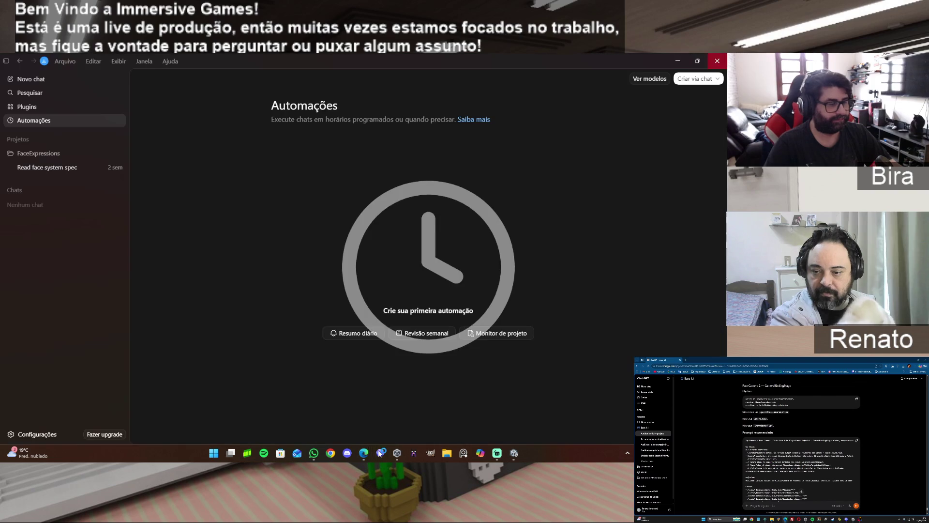
Paste the FaceSpriteLibrary prompt into the 'Read face system spec' chat and send it
click(52, 169)
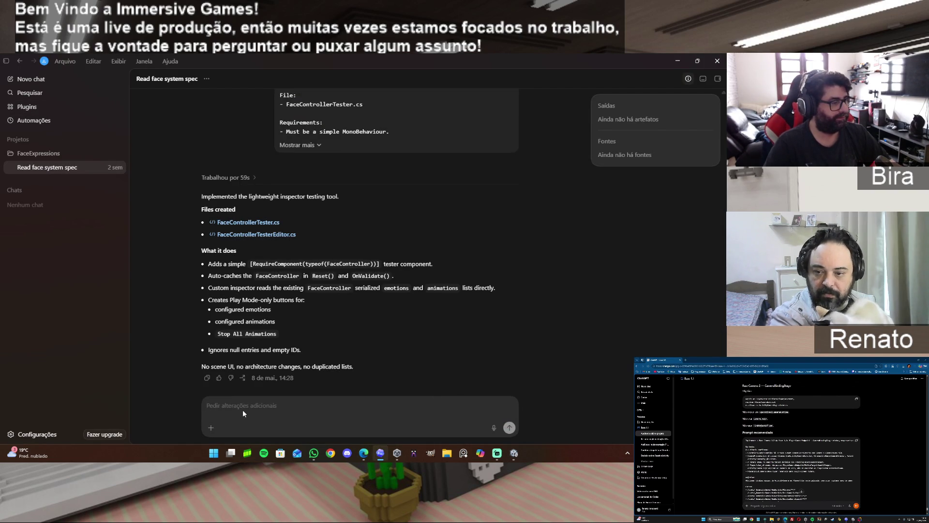
key(ctrl+v)
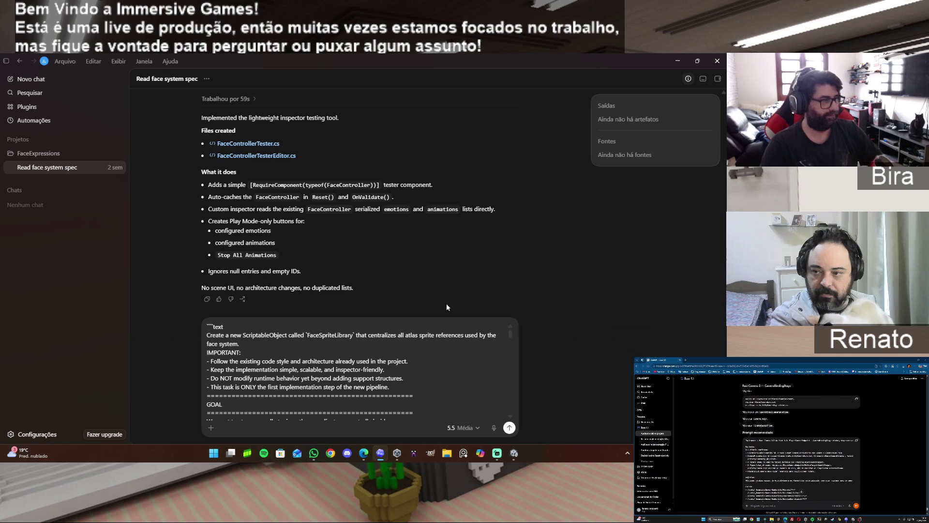
scroll(457, 347, up, 3)
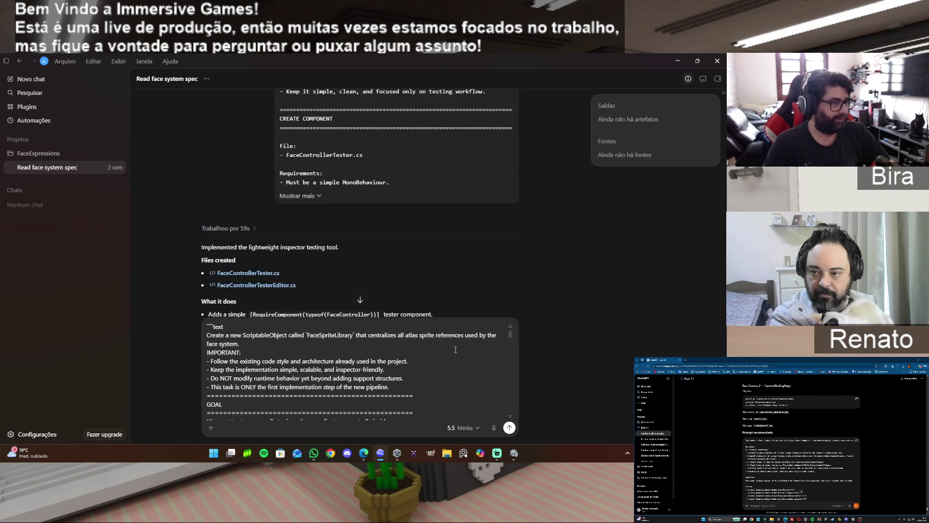
drag(510, 336, 516, 426)
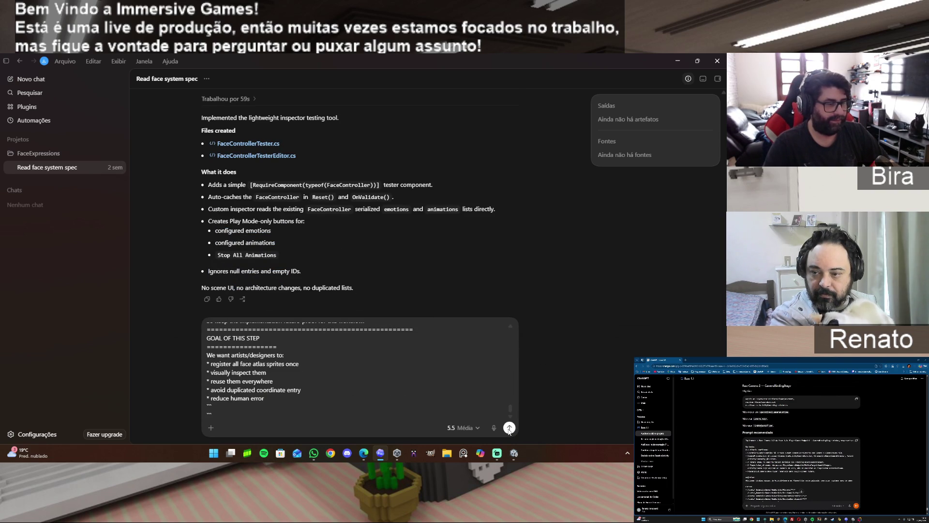
click(509, 429)
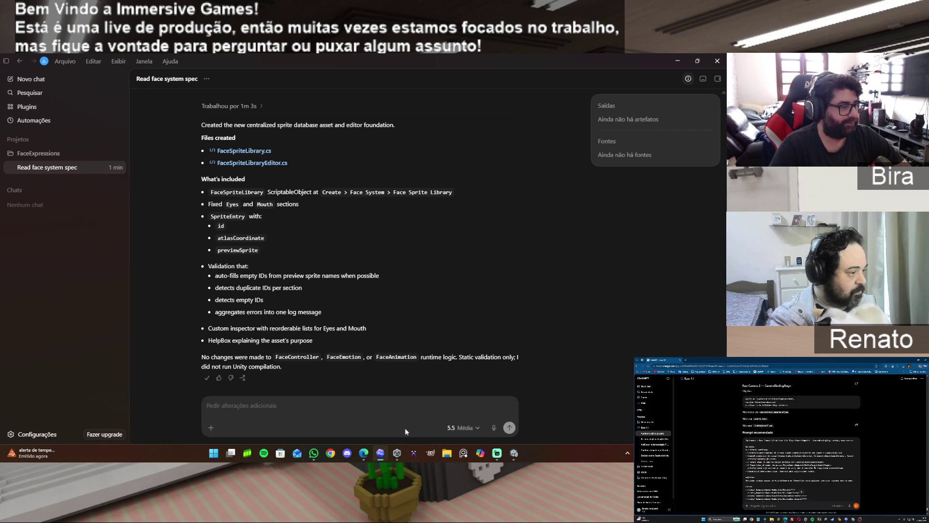
After Codex creates FaceSpriteLibrary.cs and FaceSpriteLibraryEditor.cs, bring up Unity Hub's project list
click(397, 453)
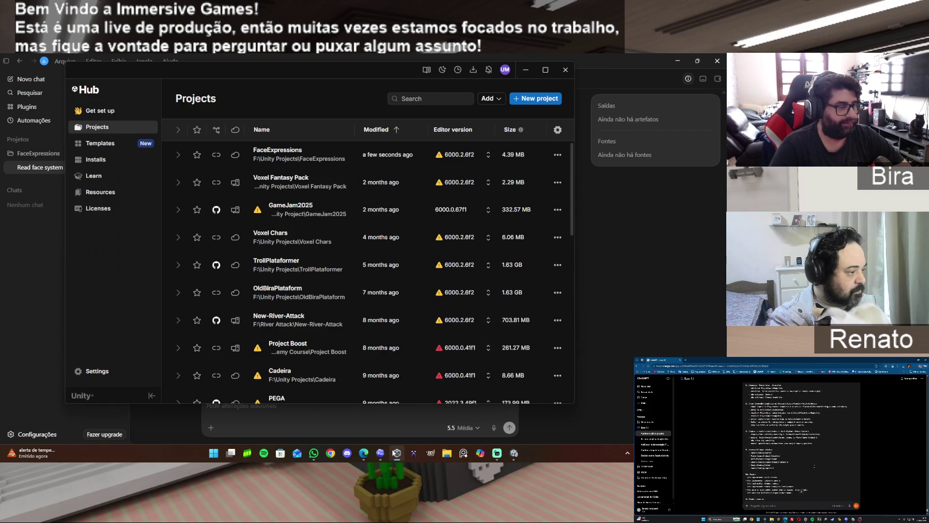
Close Unity Hub and bring the FaceExpressions project in the Unity Editor to the front
click(566, 70)
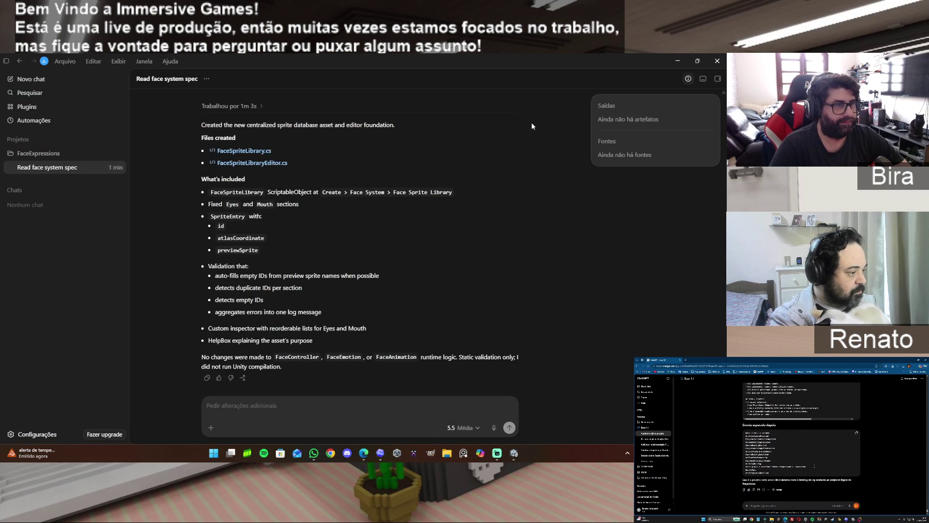
click(514, 453)
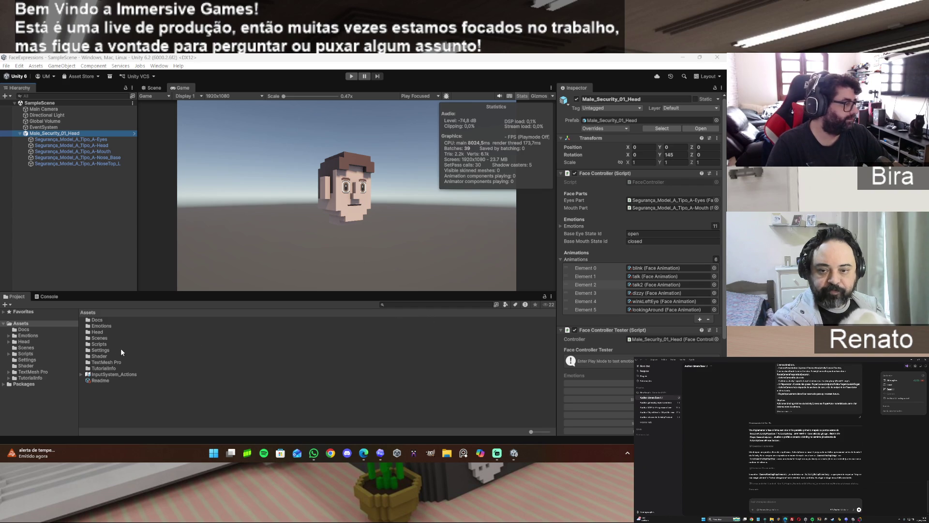
Create a New Face Sprite Library asset in the Emotions folder via Create > Face System
click(104, 324)
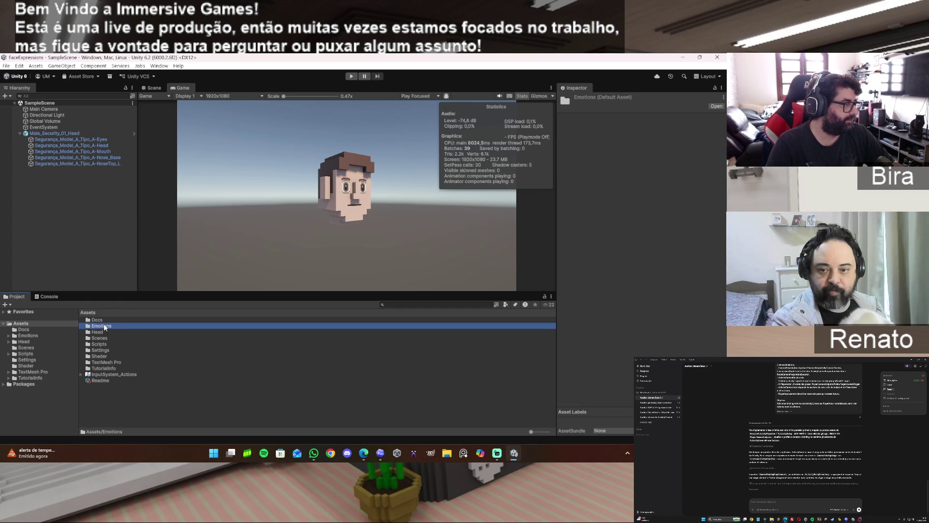
double_click(103, 324)
right_click(129, 376)
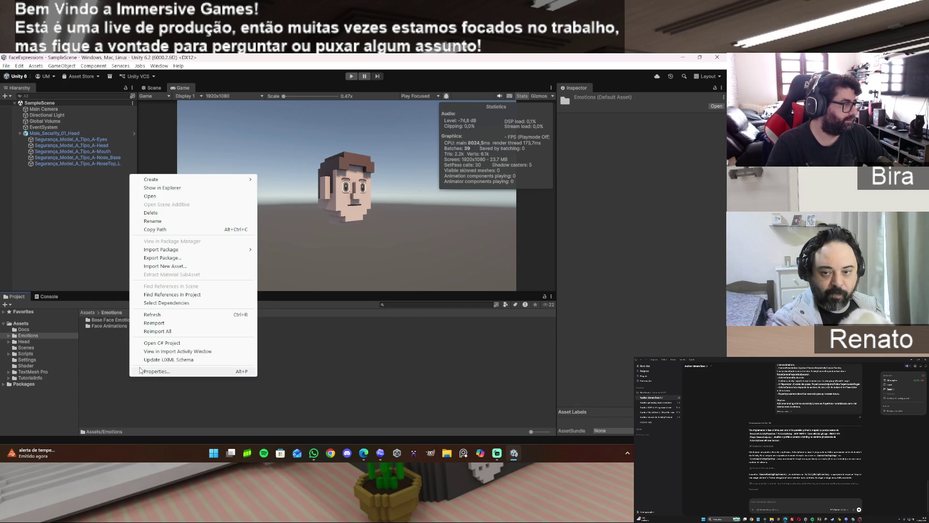
click(27, 342)
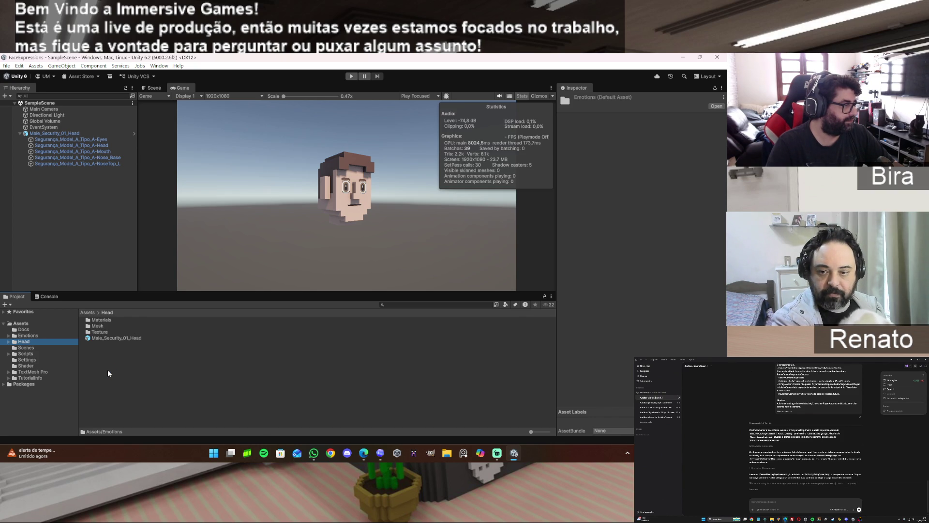
click(33, 335)
right_click(106, 355)
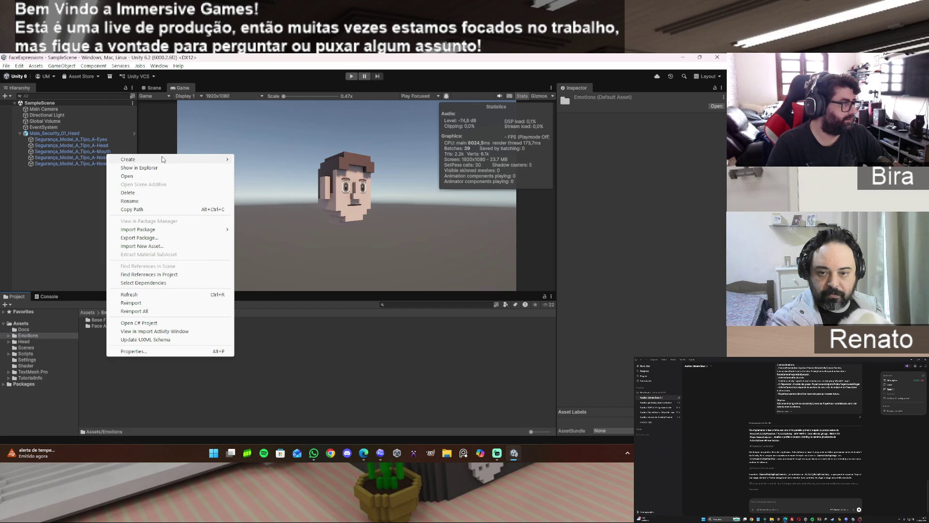
mouse_move(165, 160)
mouse_move(269, 372)
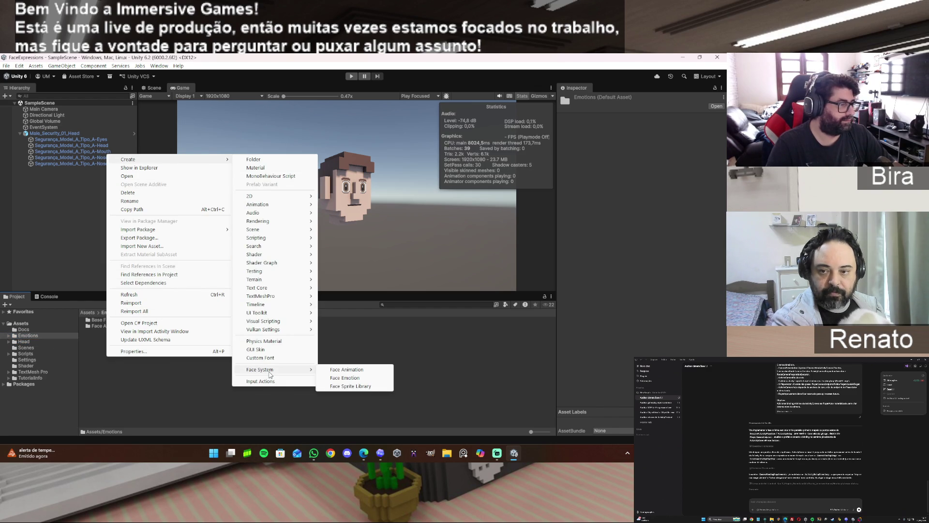
click(367, 389)
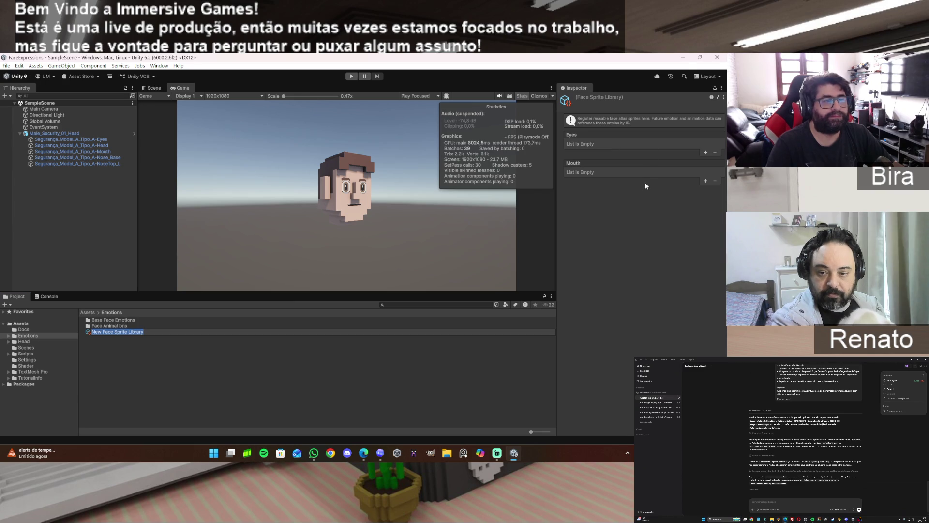
Keep the default asset name and add an Eyes entry with Id eye.normal.open
key(Return)
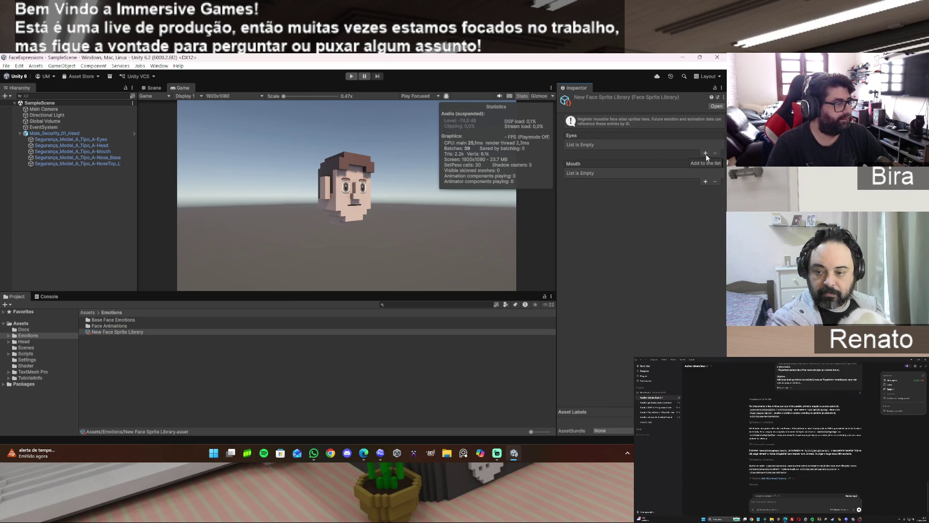
click(706, 154)
click(649, 144)
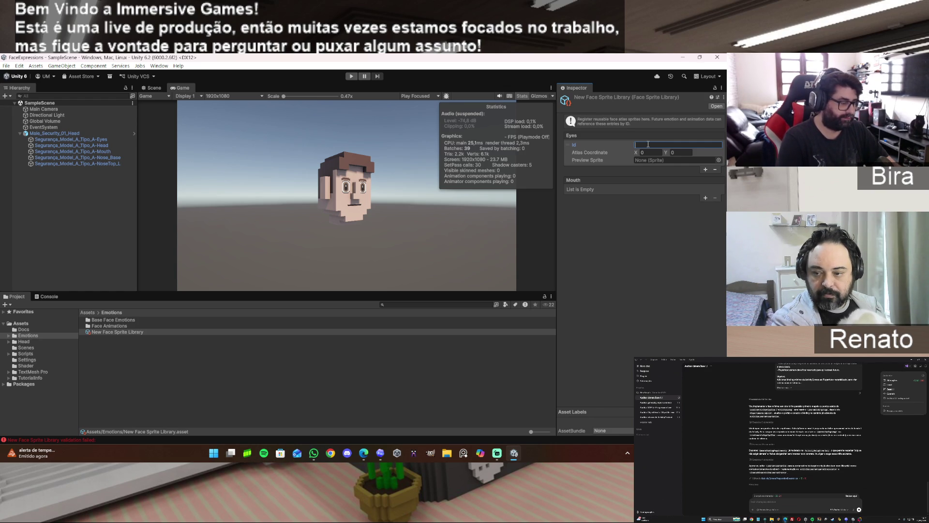
text(eye.)
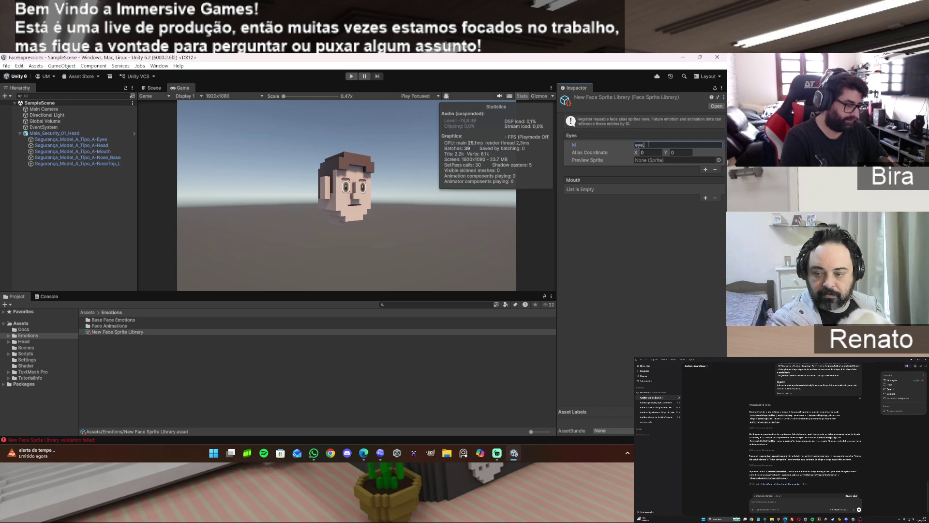
text(n)
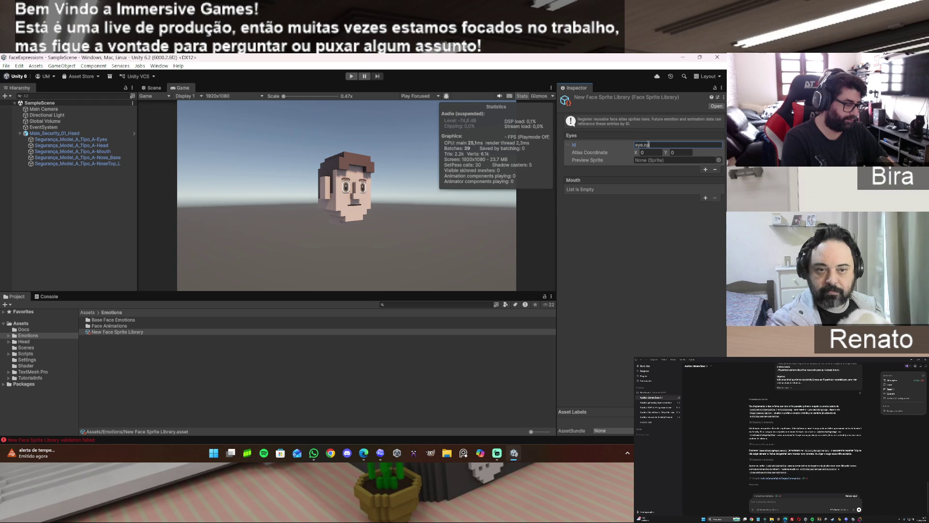
text(ormal.open)
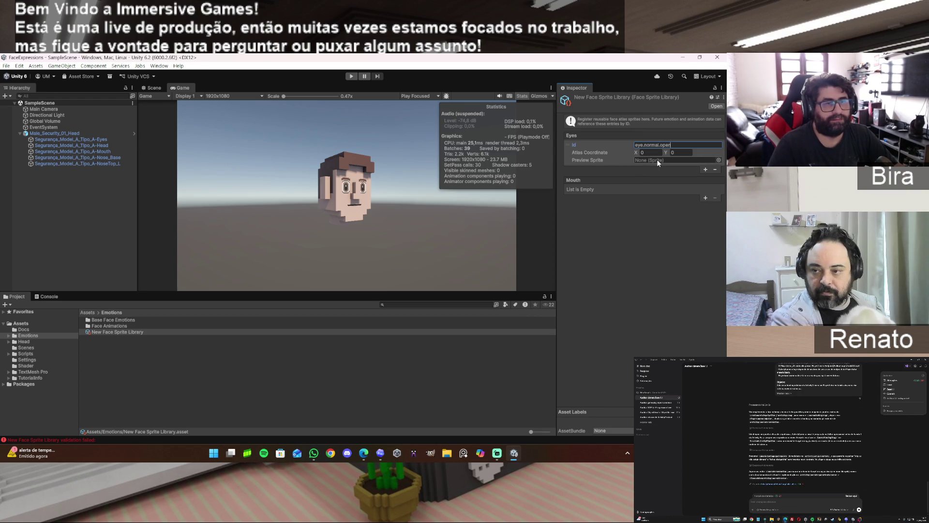
click(642, 162)
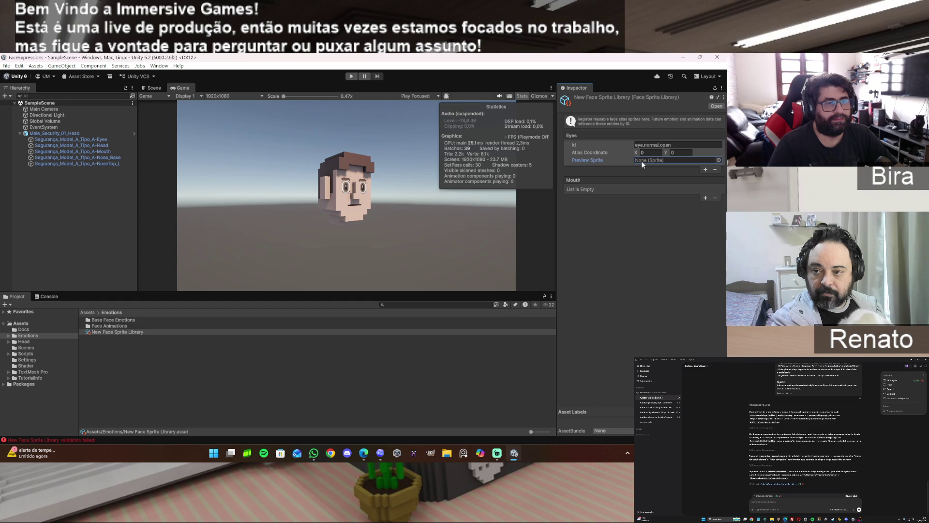
Leave the eye entry's preview sprite empty and reselect the New Face Sprite Library asset
click(720, 159)
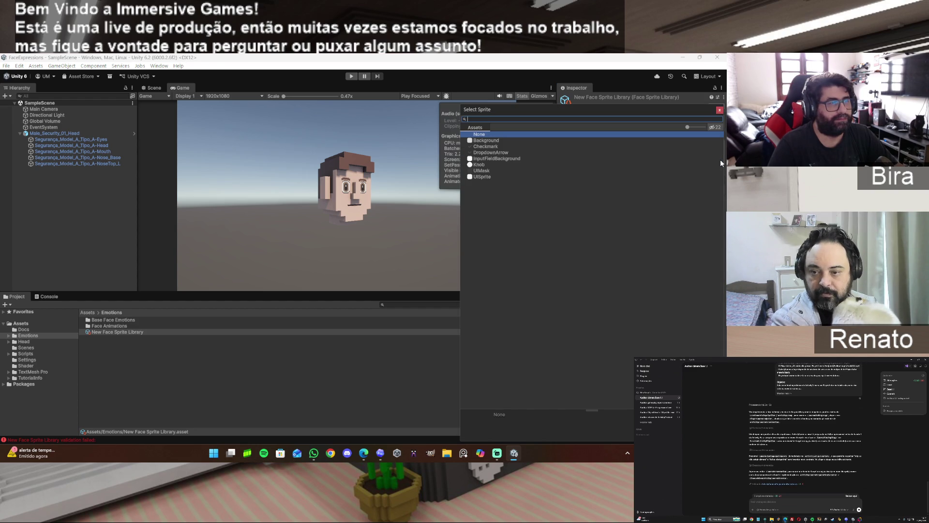
click(720, 110)
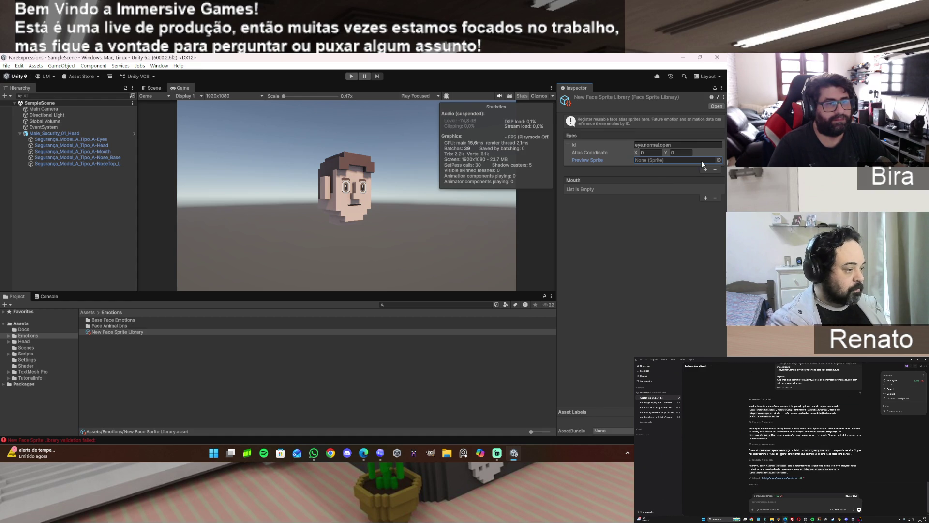
click(718, 160)
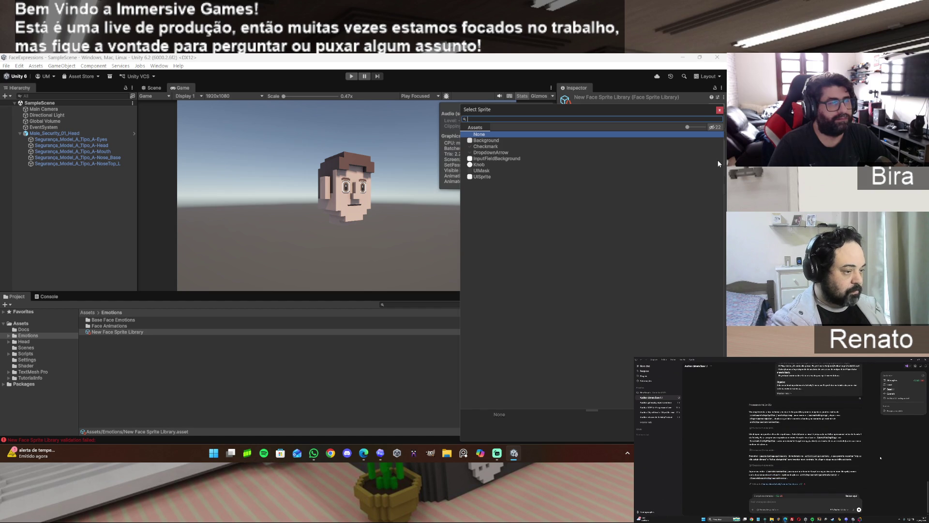
click(720, 110)
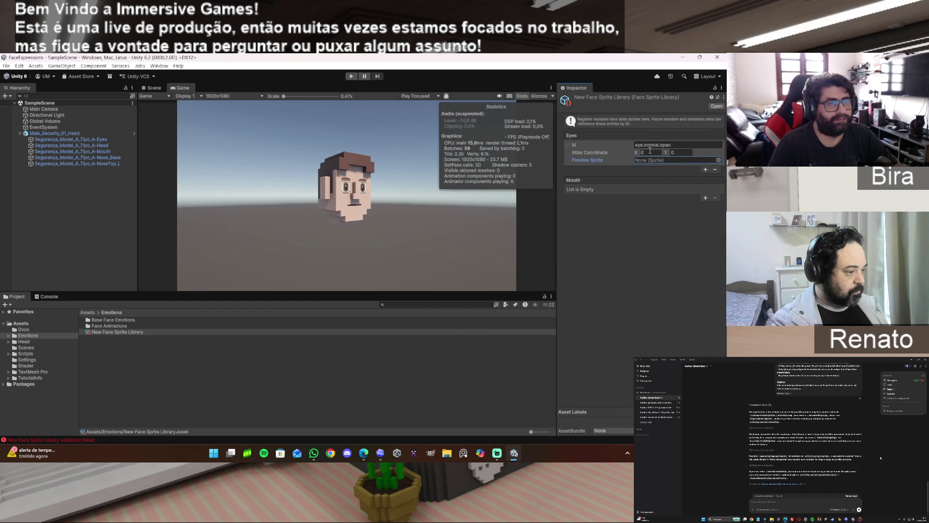
click(81, 335)
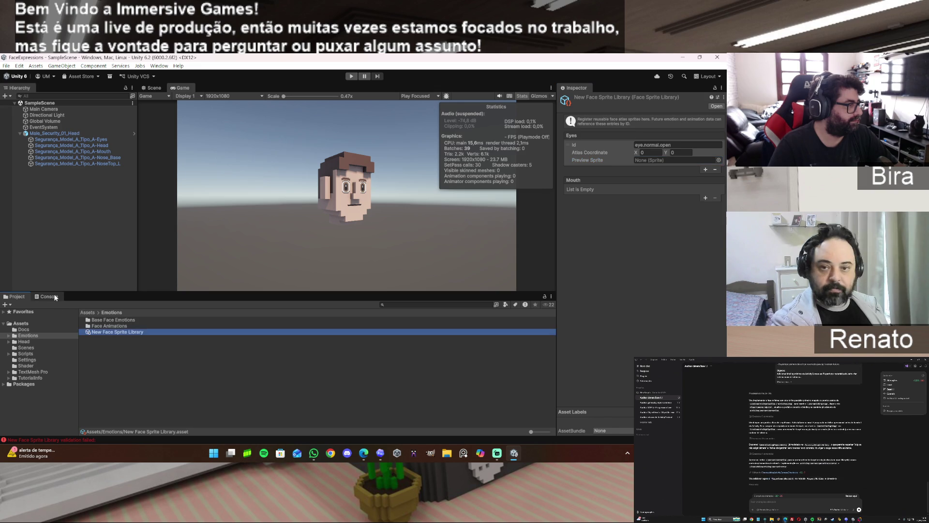
Read the empty Eyes ID validation error in the Console, then show the Scripts folder
click(54, 296)
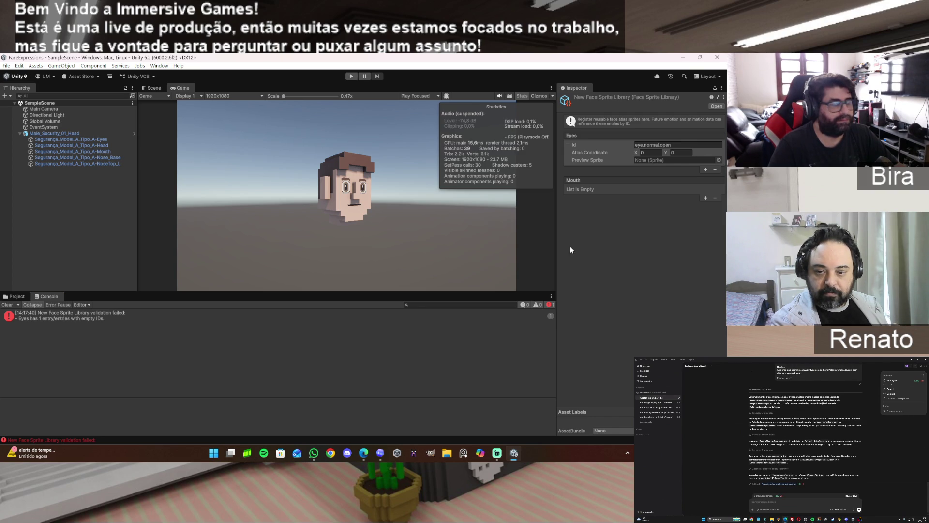
click(15, 296)
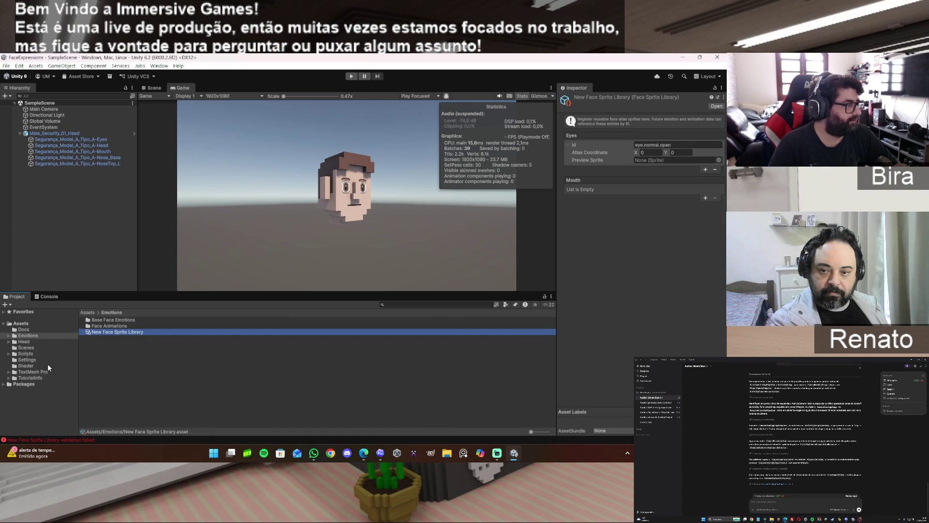
click(30, 354)
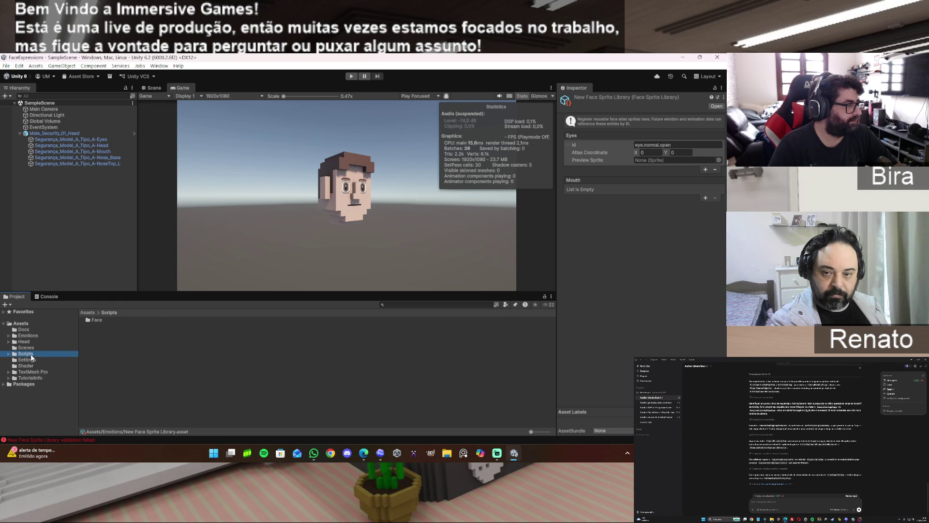
Open FaceSpriteLibrary from Scripts/Face, always opening .cs files with Visual Studio Code
double_click(92, 319)
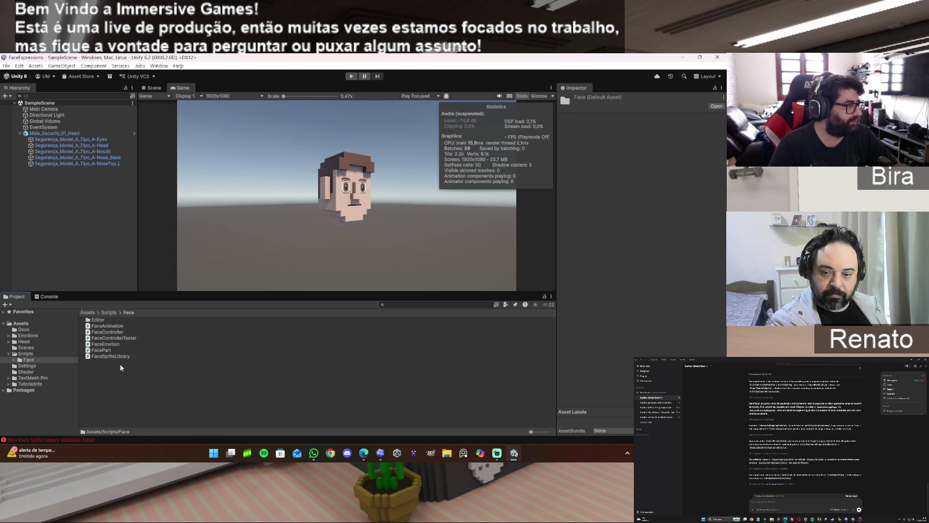
double_click(119, 356)
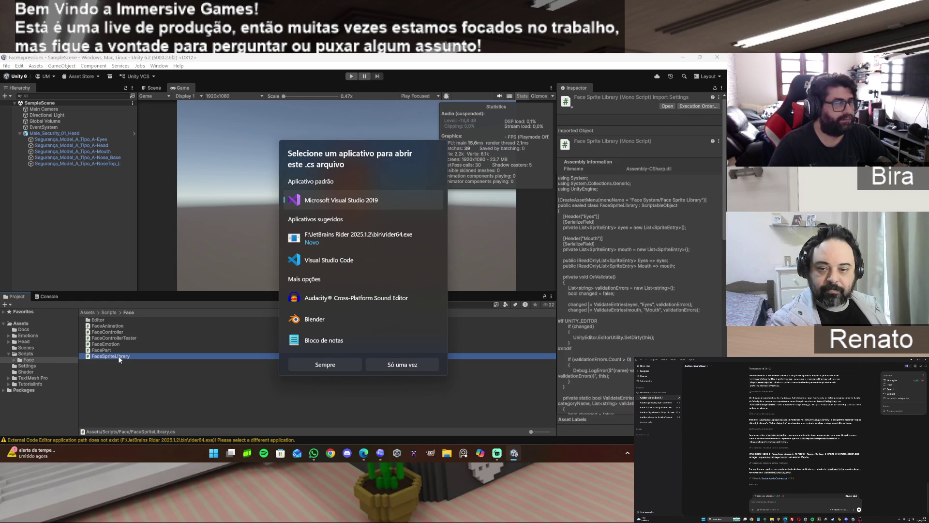
click(331, 263)
click(339, 364)
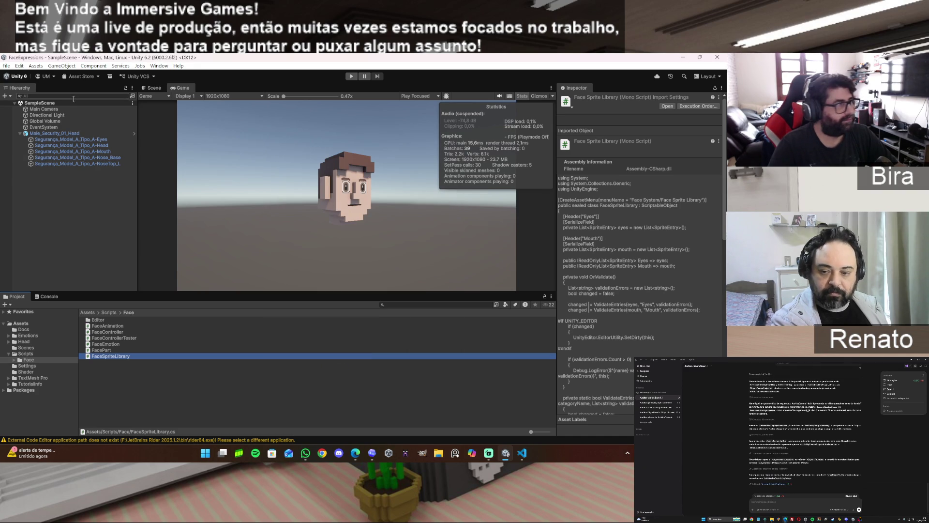
click(7, 66)
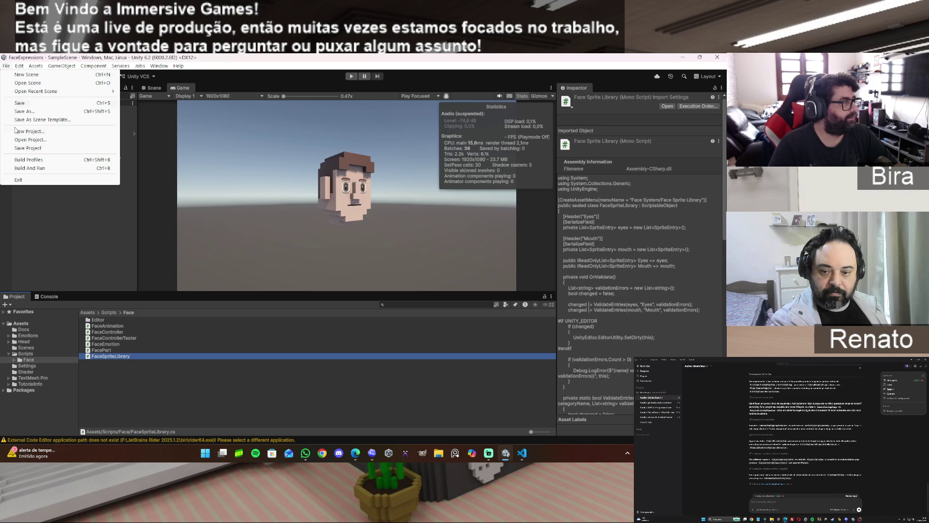
Set Unity's External Script Editor to Visual Studio Code in Preferences, then switch to VS Code
mouse_move(19, 66)
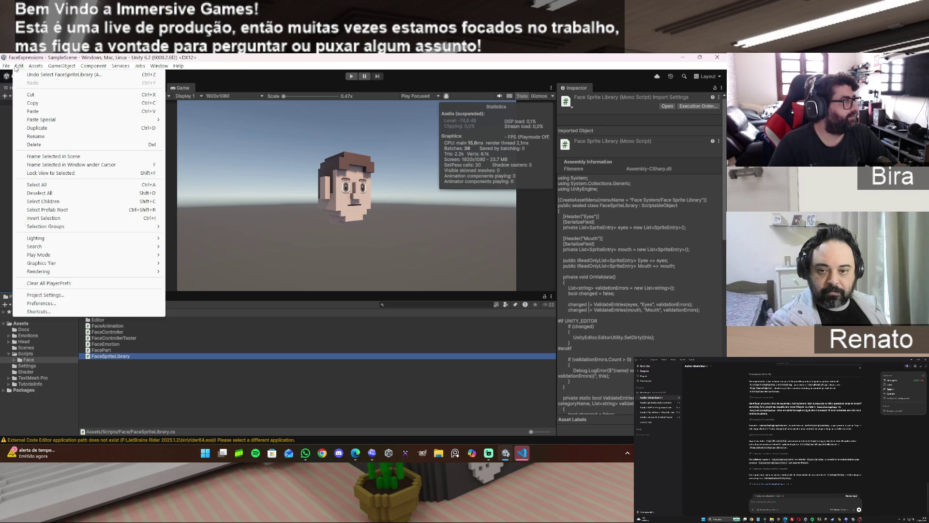
click(56, 301)
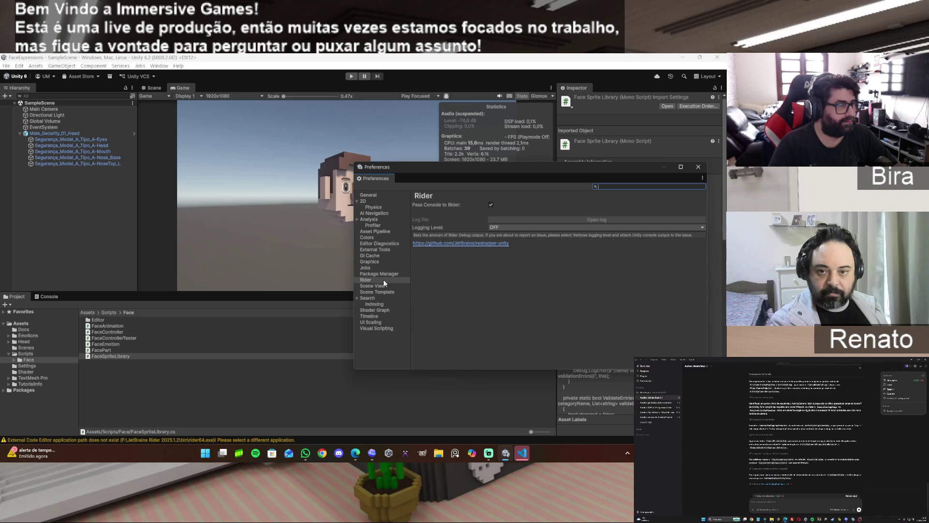
click(380, 250)
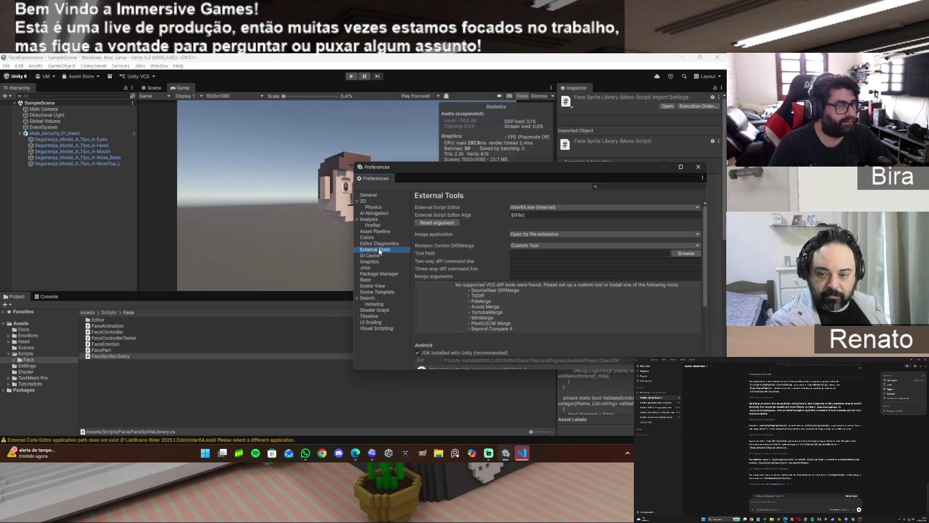
click(547, 207)
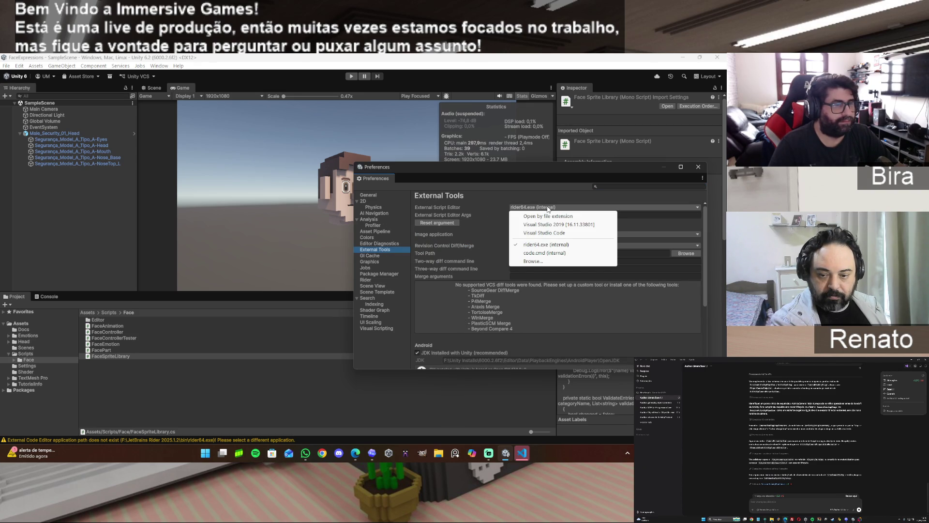
click(556, 233)
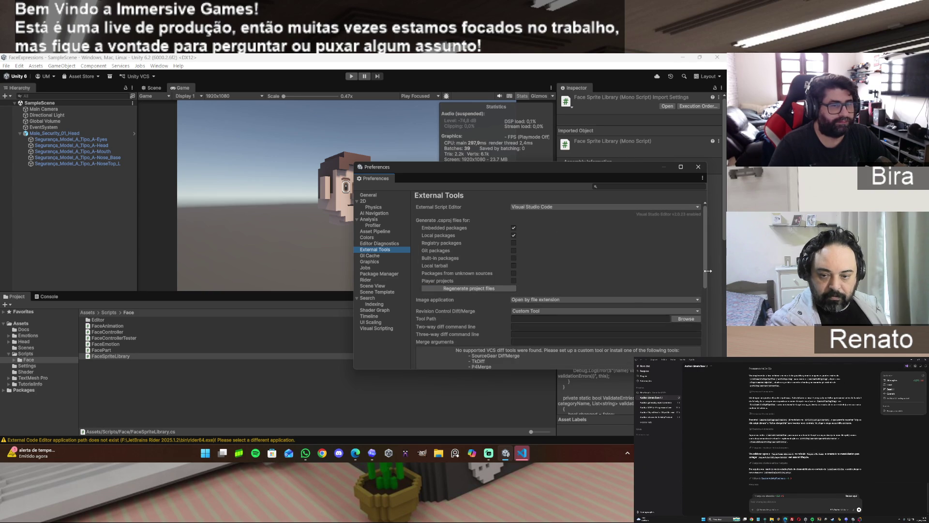
scroll(704, 273, down, 5)
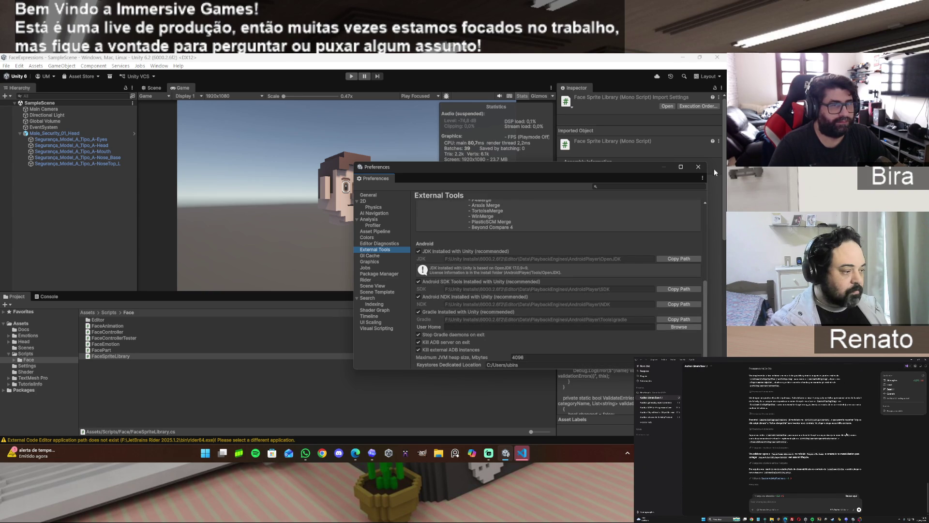
click(699, 167)
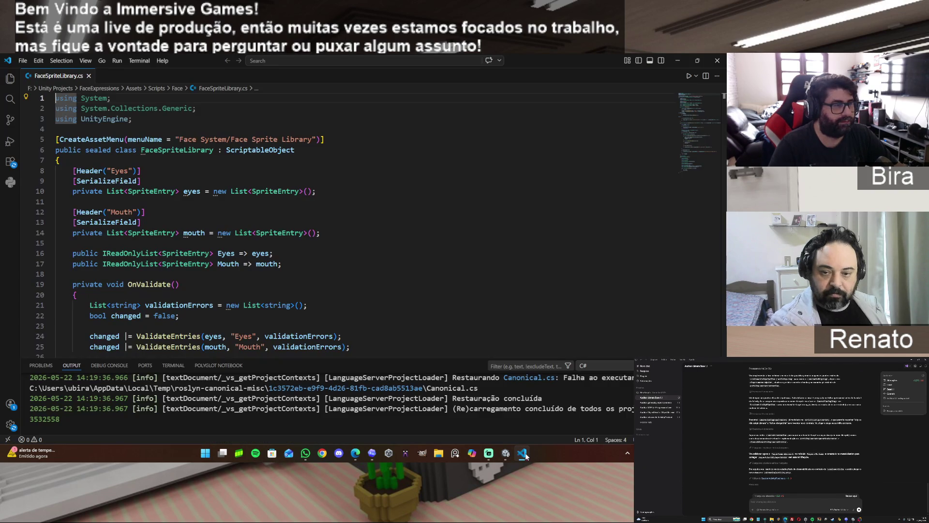
click(522, 453)
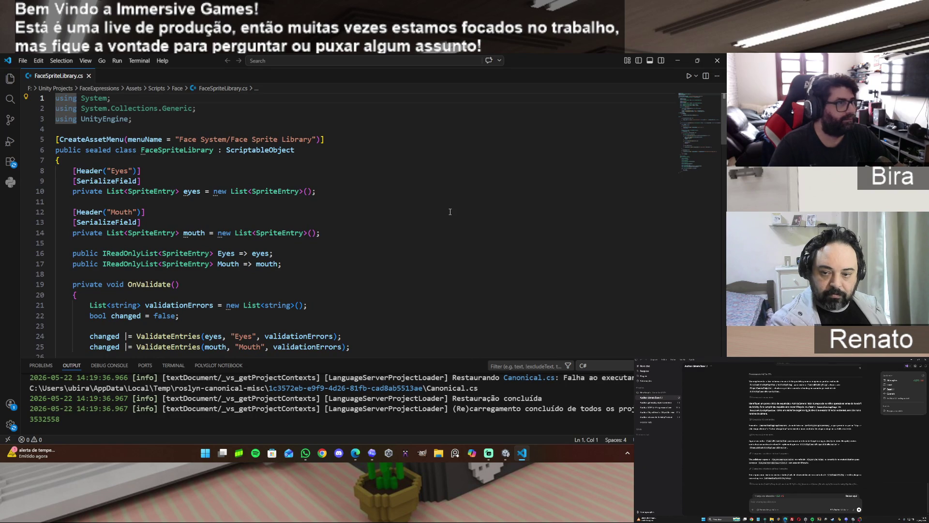
Open the FaceSpriteLibrary script from Unity in VS Code, select all its code, and switch to the Edge ChatGPT chat
click(720, 60)
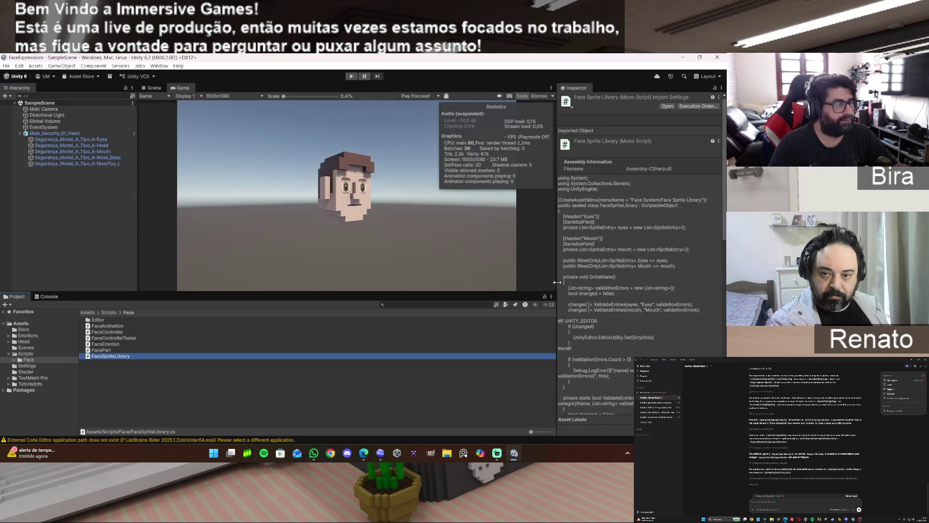
double_click(114, 356)
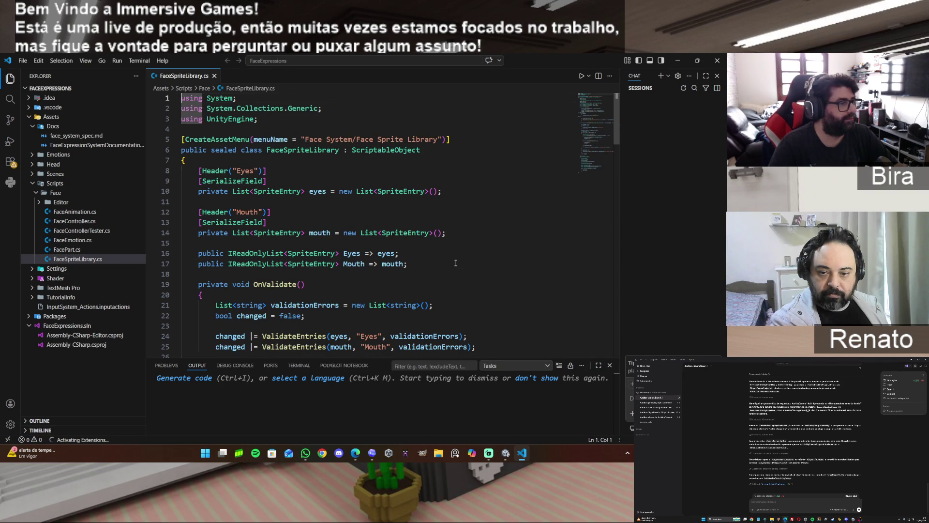
click(455, 263)
key(ctrl+a)
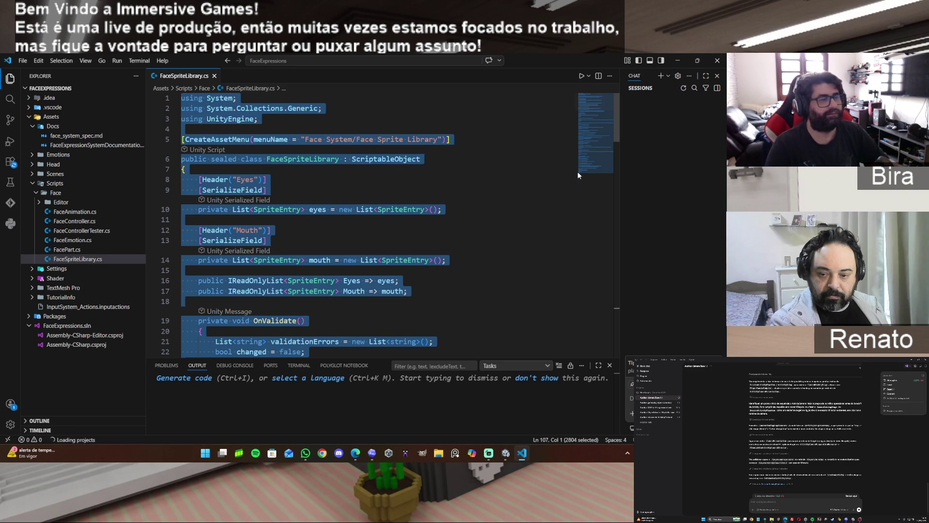
click(677, 59)
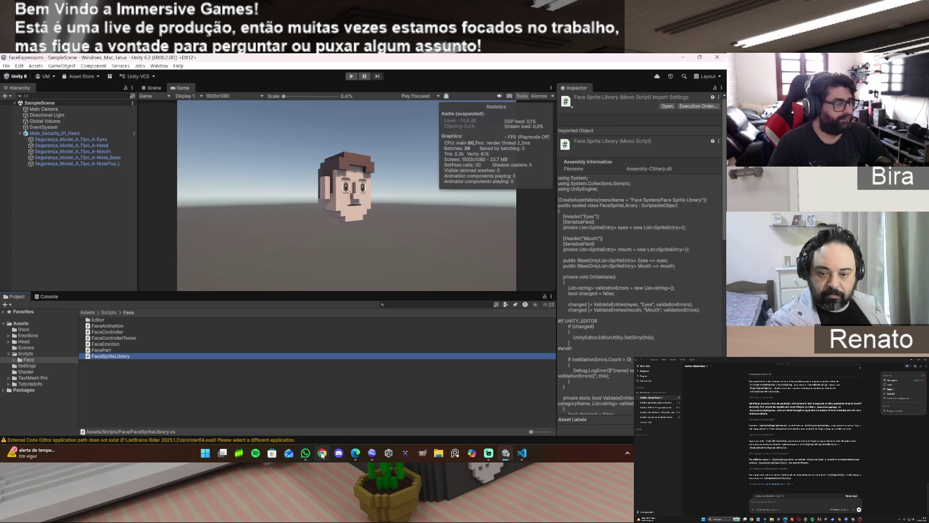
mouse_move(356, 453)
click(330, 419)
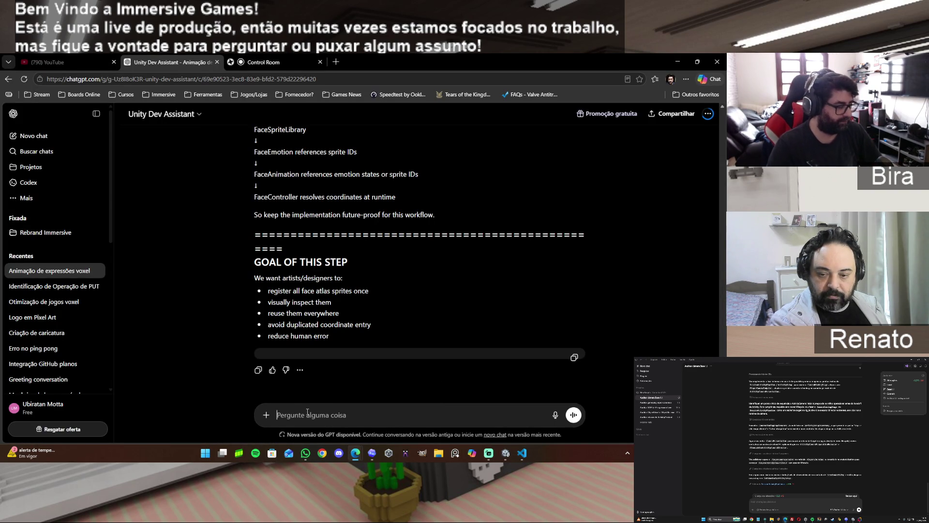
Paste the FaceSpriteLibrary code and begin: 'então, acho que precisamos acertar a questão do sprite, pra poder gerar o preview'
key(ctrl+v)
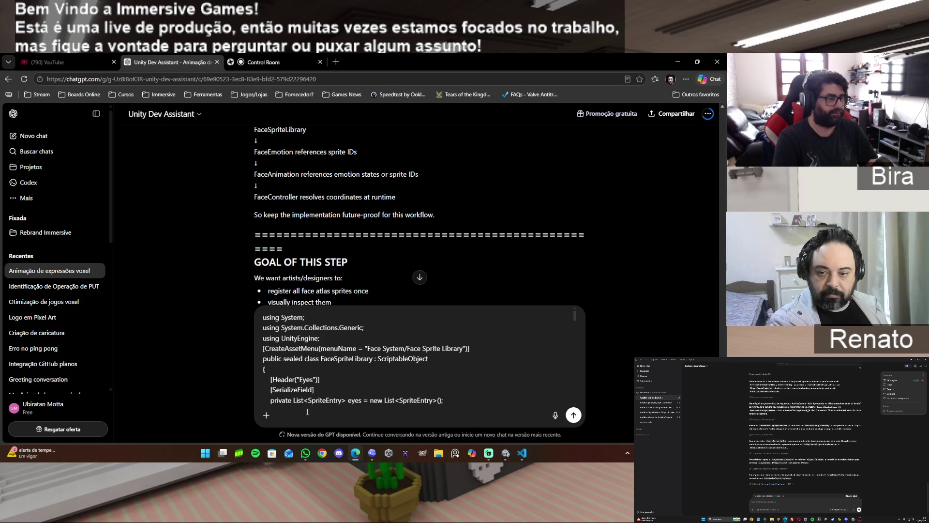
drag(574, 317, 574, 396)
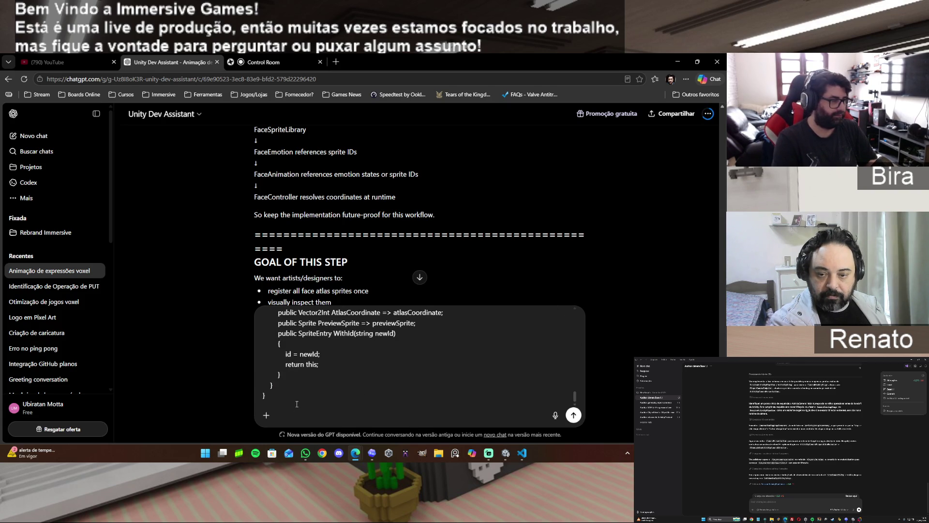
text(então, acho que precisamos )
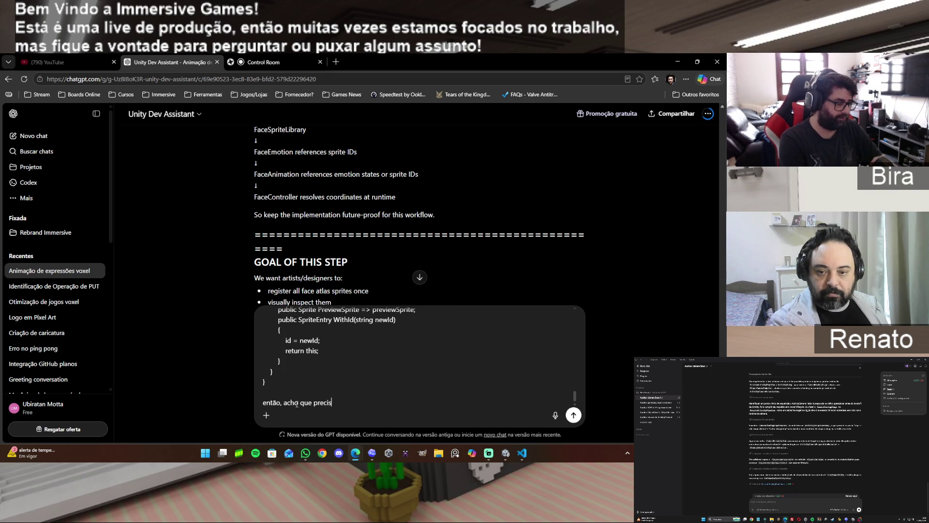
text(acertar a questão do sprite)
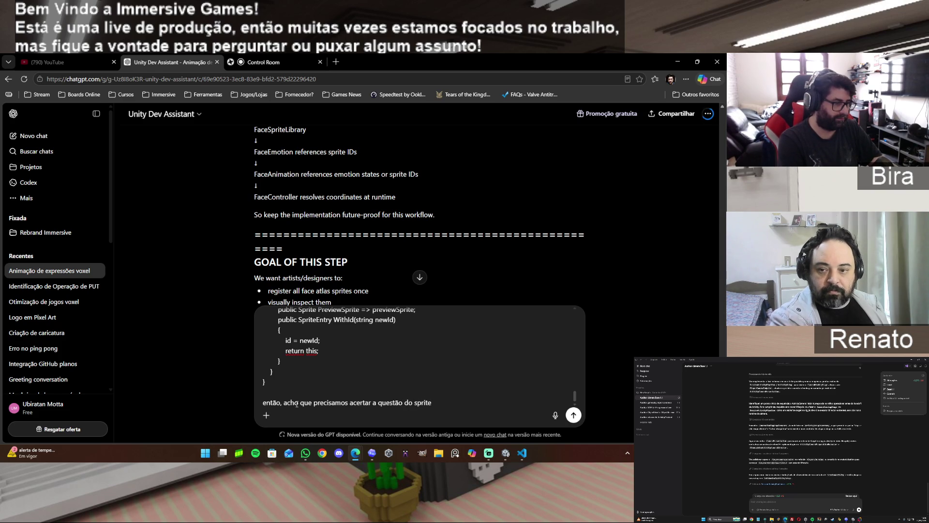
text(, pra poder gerar )
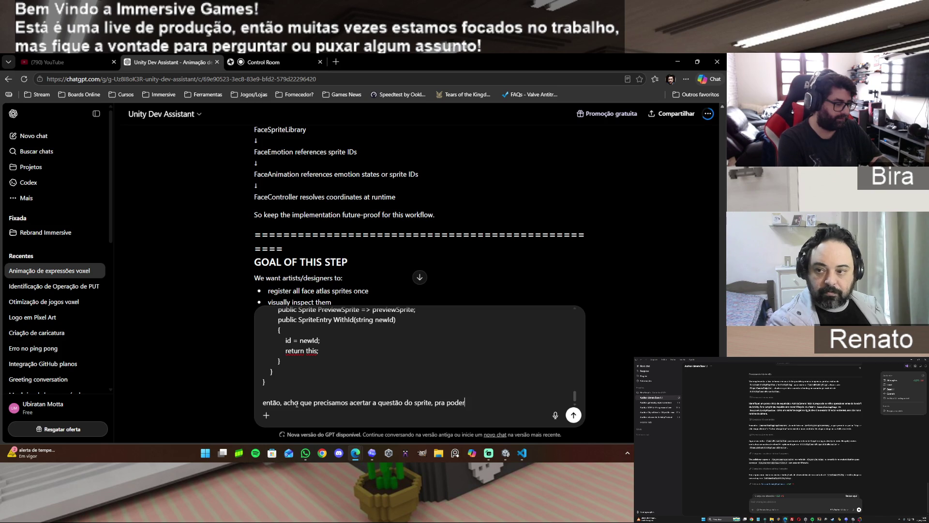
text(o pre)
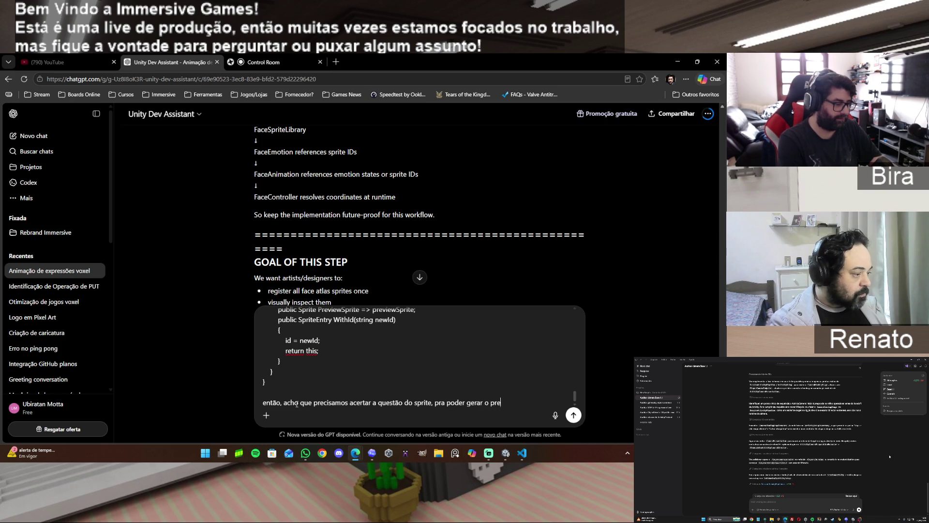
text(view.)
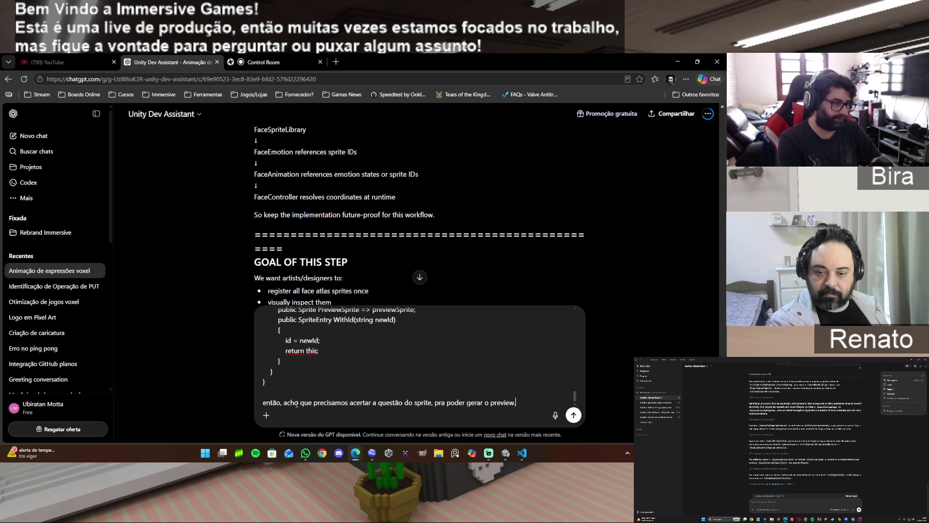
text( na re)
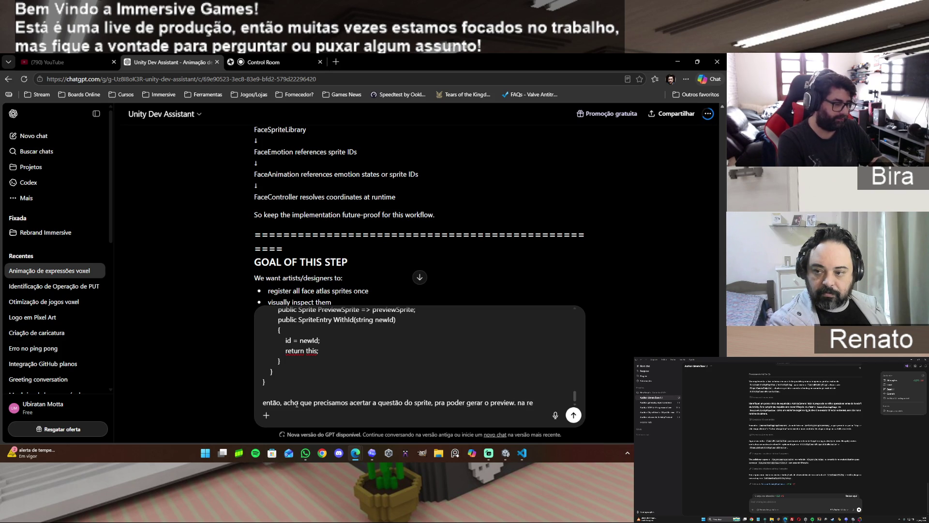
key(BackSpace)
key(BackSpace)
key(BackSpace)
key(BackSpace)
key(BackSpace)
Propose separate eye and mouth textures outside the struct, or removing the preview, and send the message
text(o)
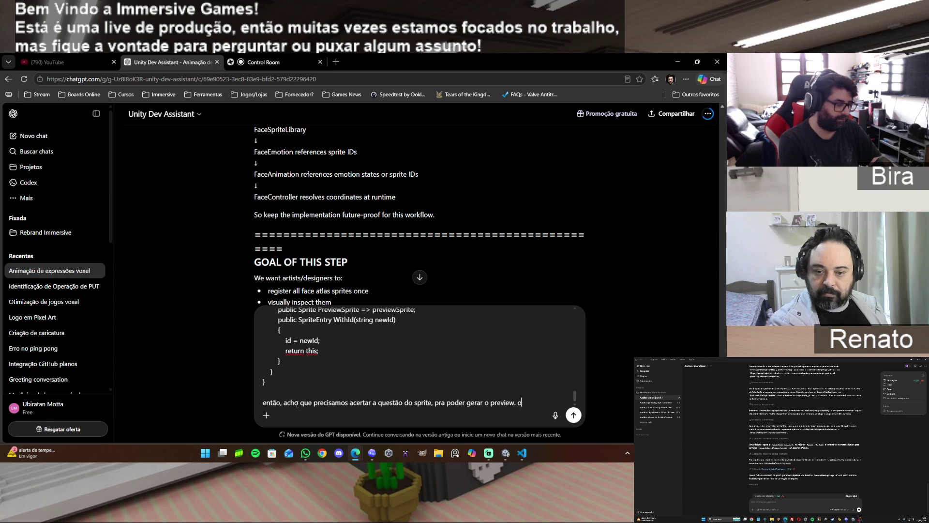
text(u a gen)
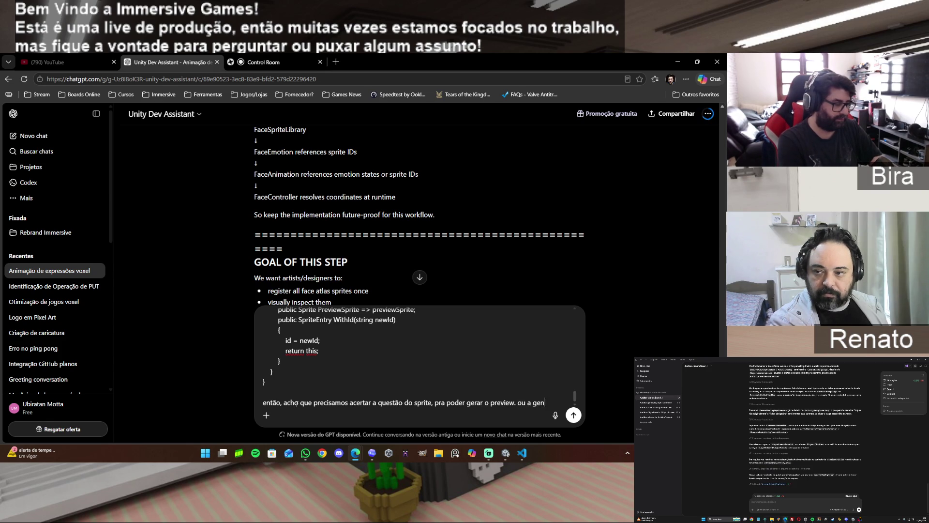
text(te coloca)
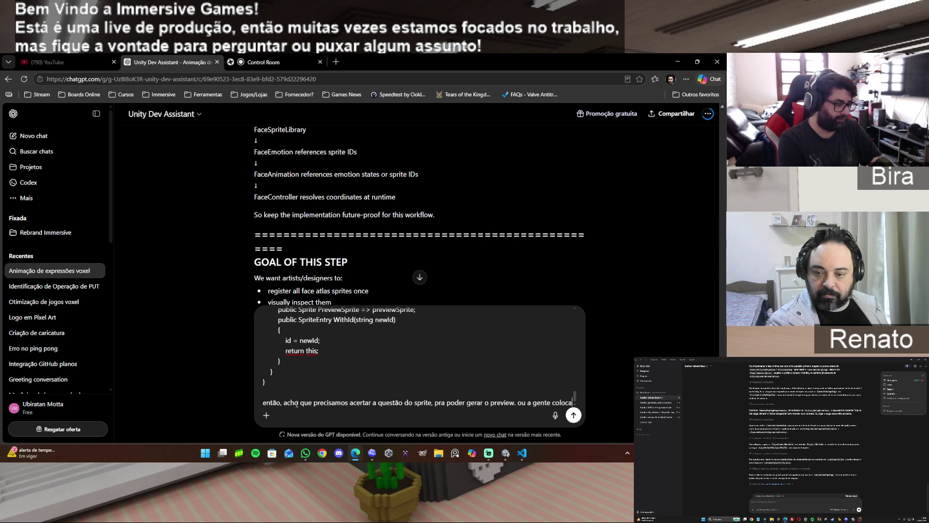
text( a te)
text(xtura)
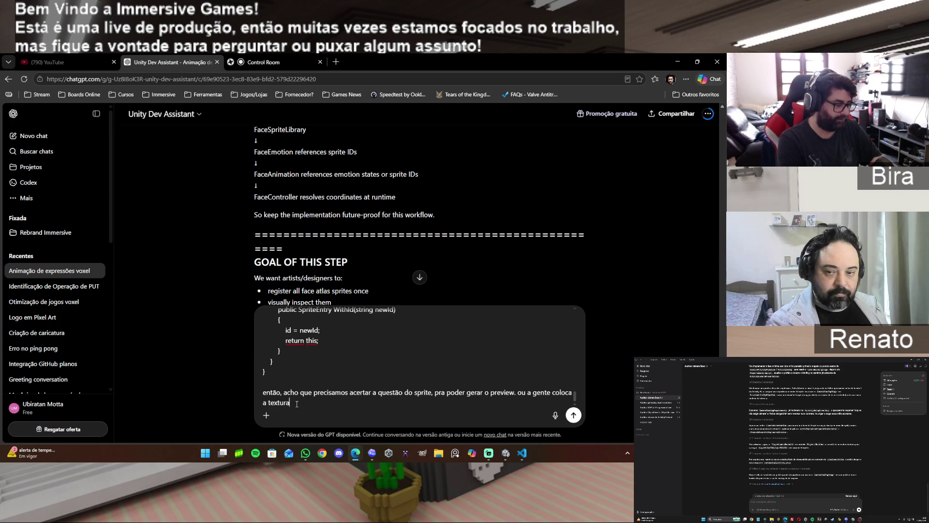
text( fora da stru)
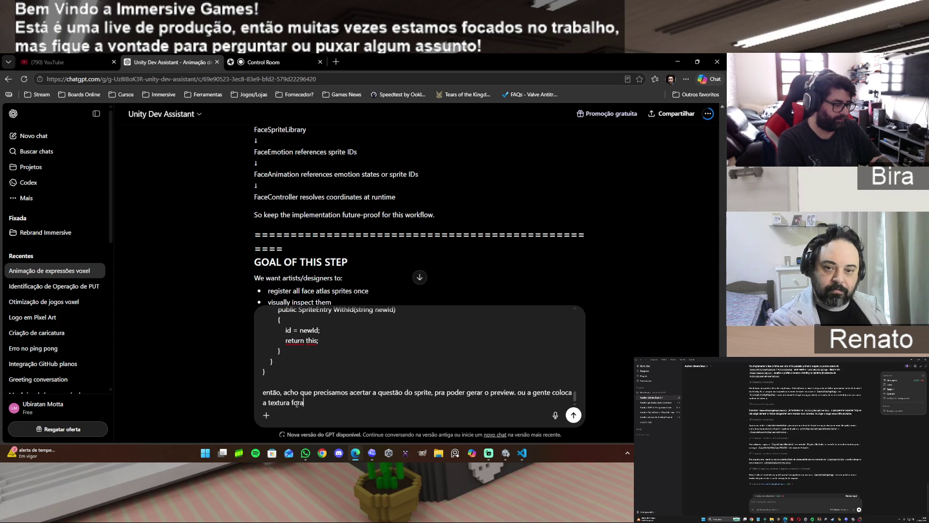
text(ct)
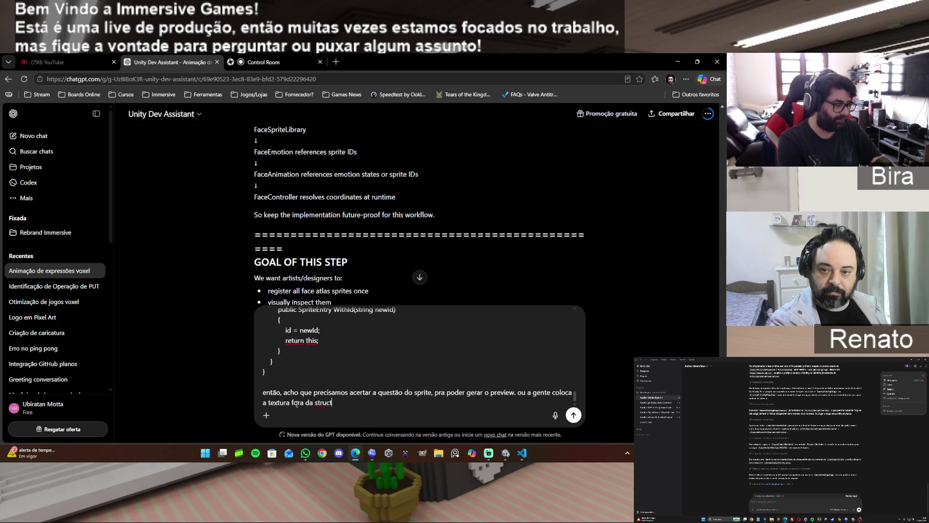
text(, pra)
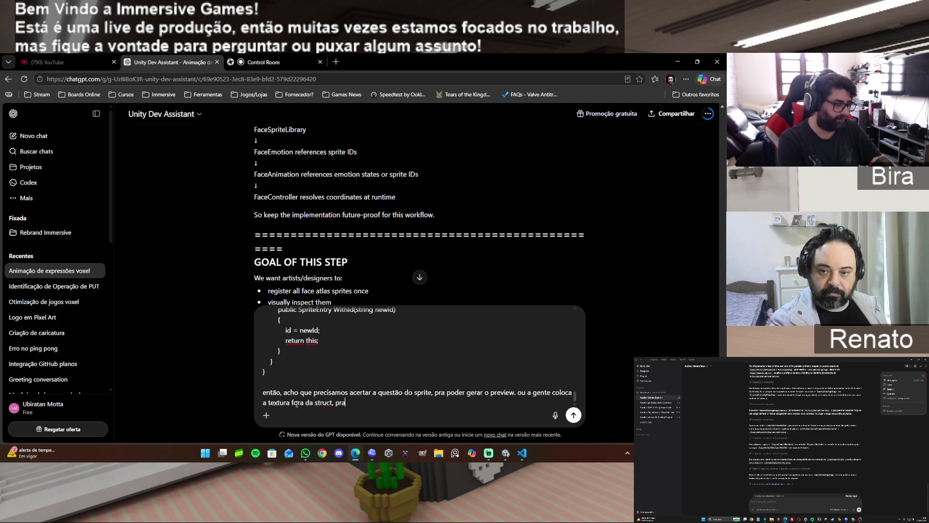
key(BackSpace)
key(BackSpace)
key(BackSpace)
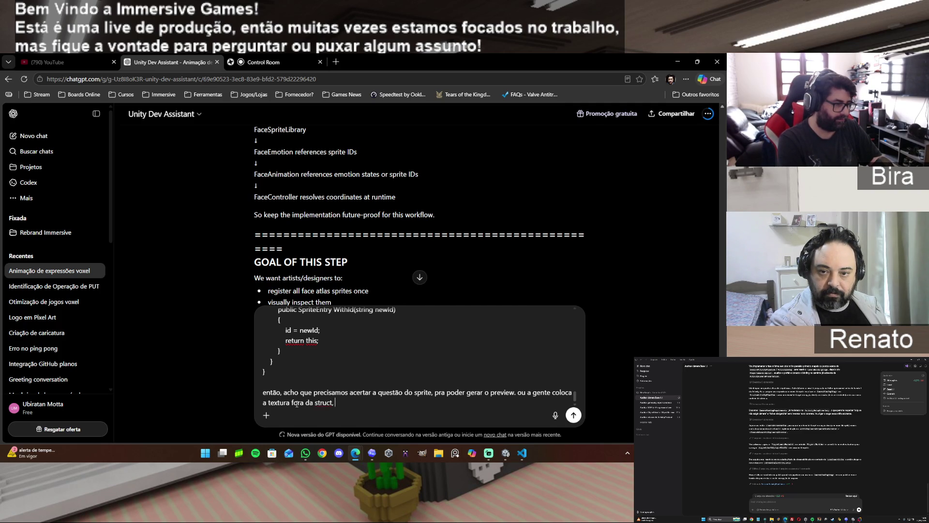
text(sep)
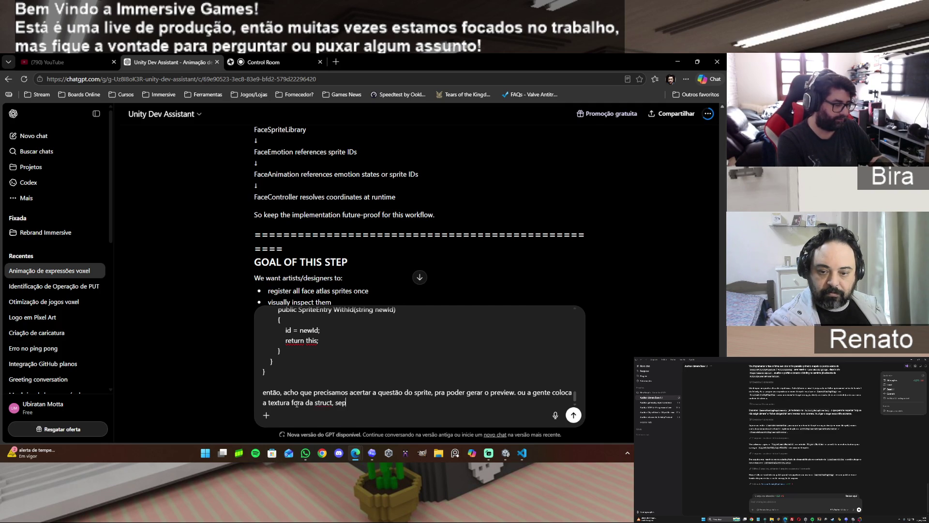
text(arada por )
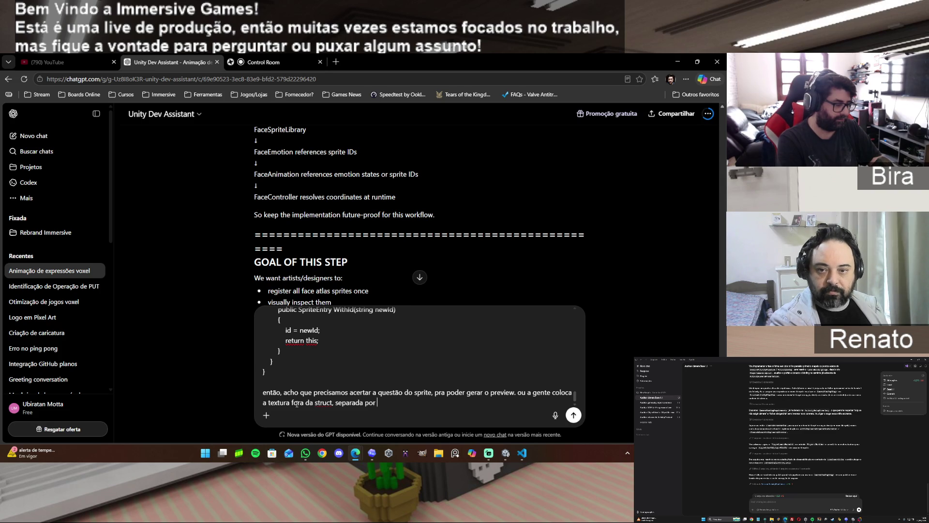
text(eye e mouth,)
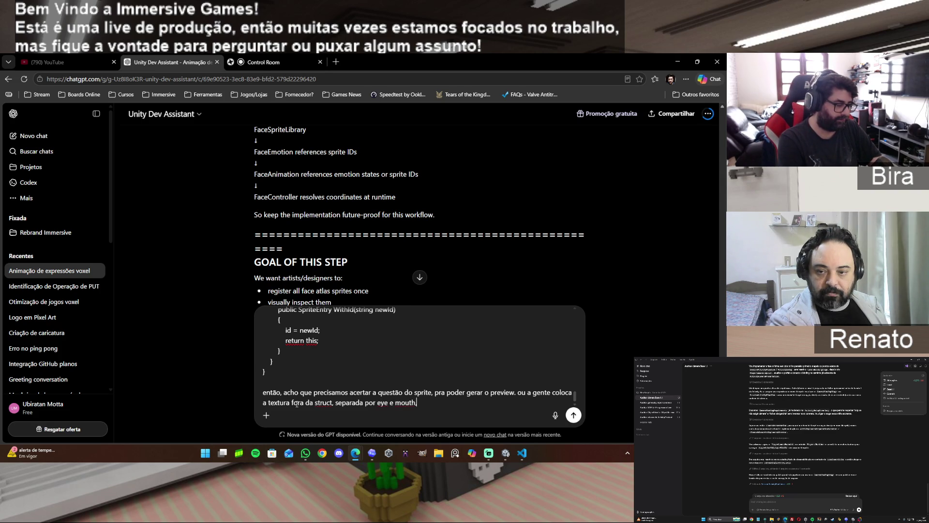
text(e)
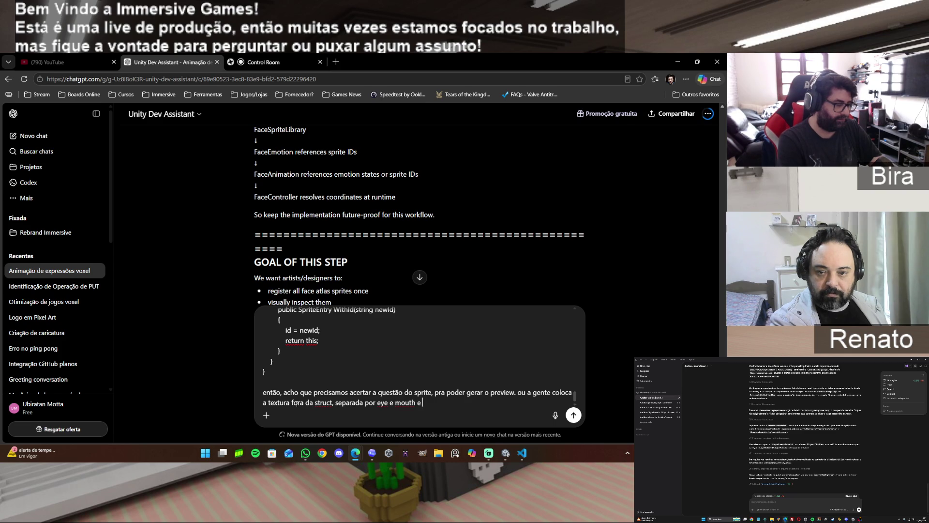
text( ele gera)
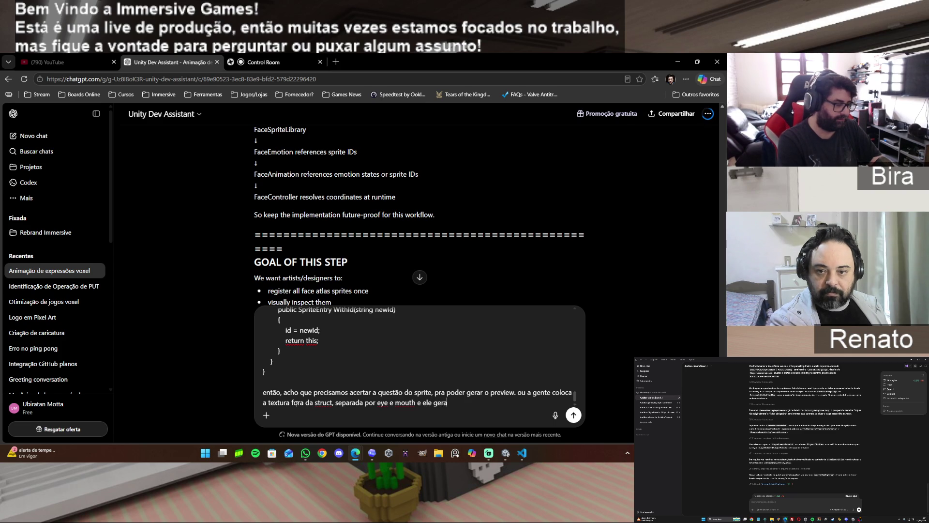
text( o preview )
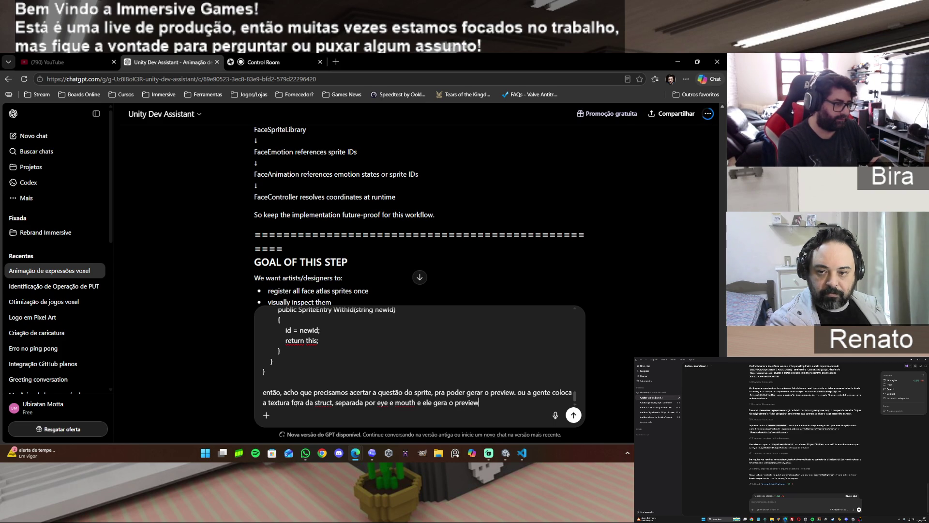
text(no editor)
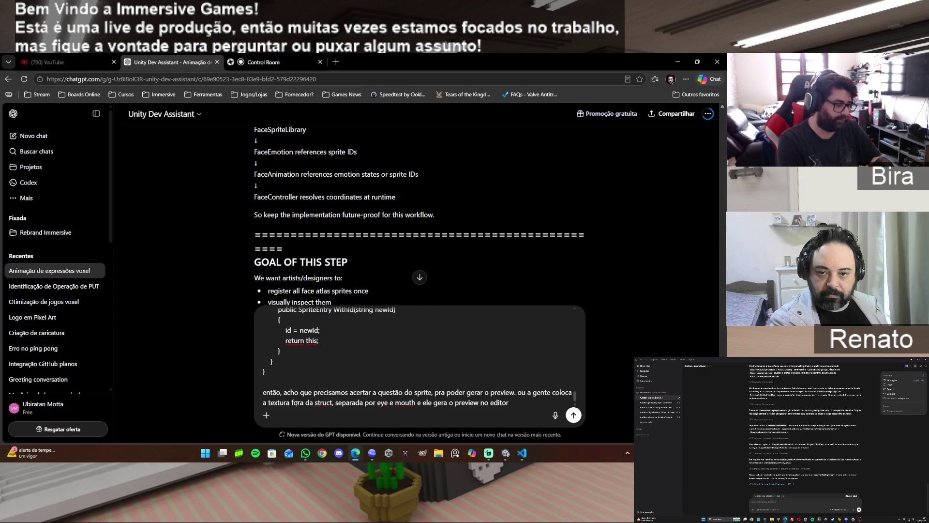
text( ou a gente ti)
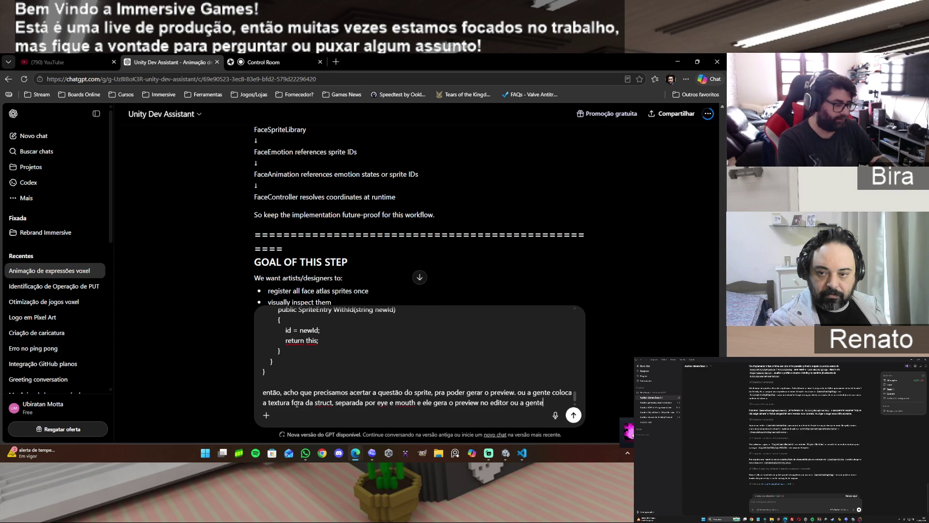
text(ra,)
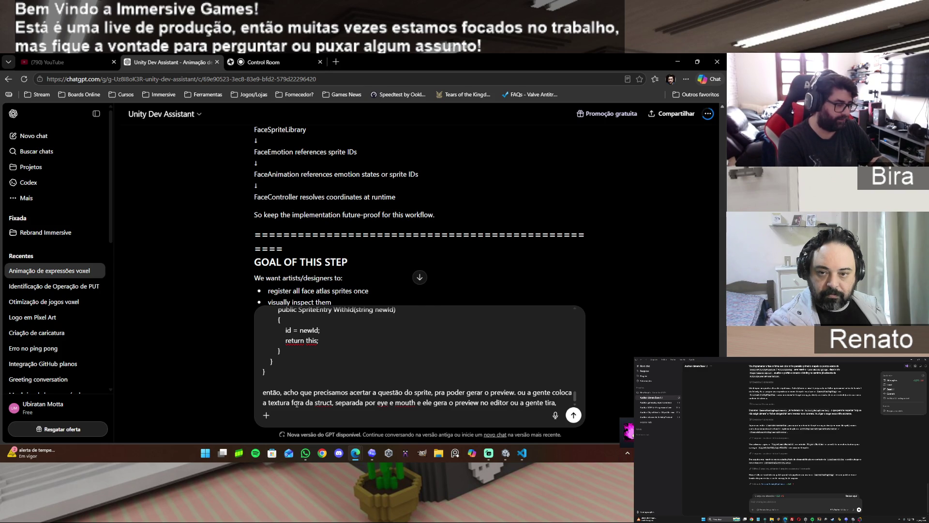
key(BackSpace)
key(BackSpace)
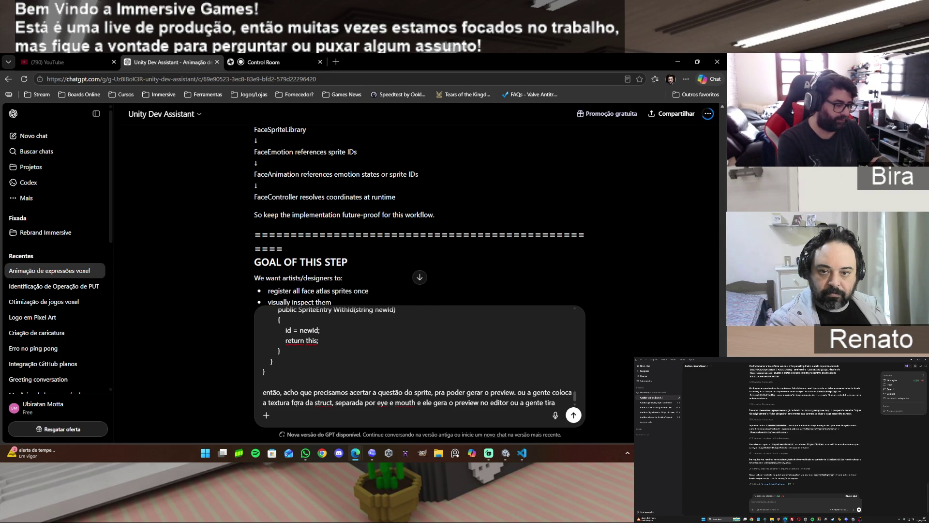
text(pq d)
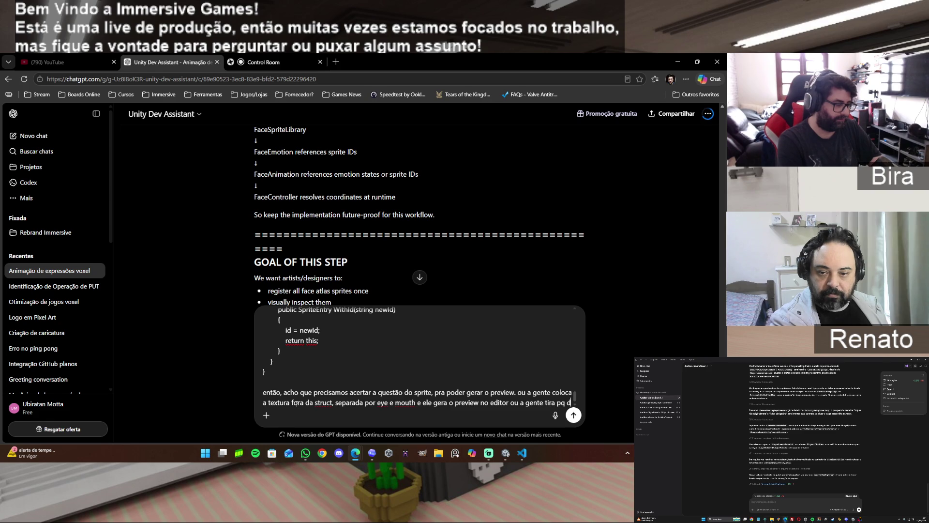
text(essa forma n)
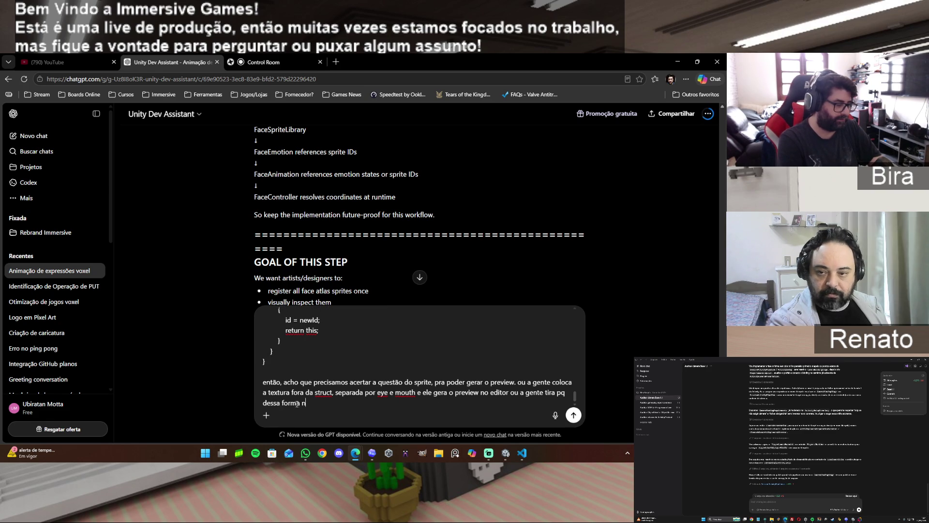
text(ão faz sentido)
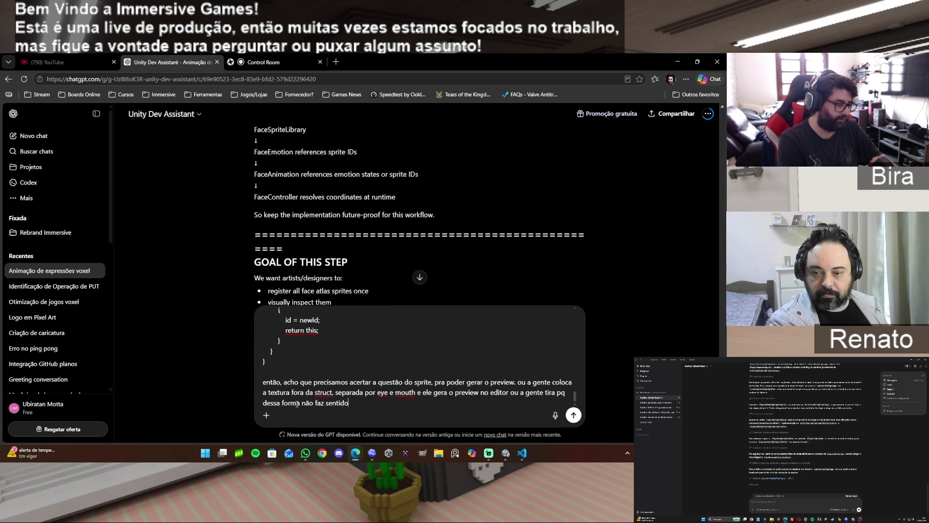
text( eu ficar)
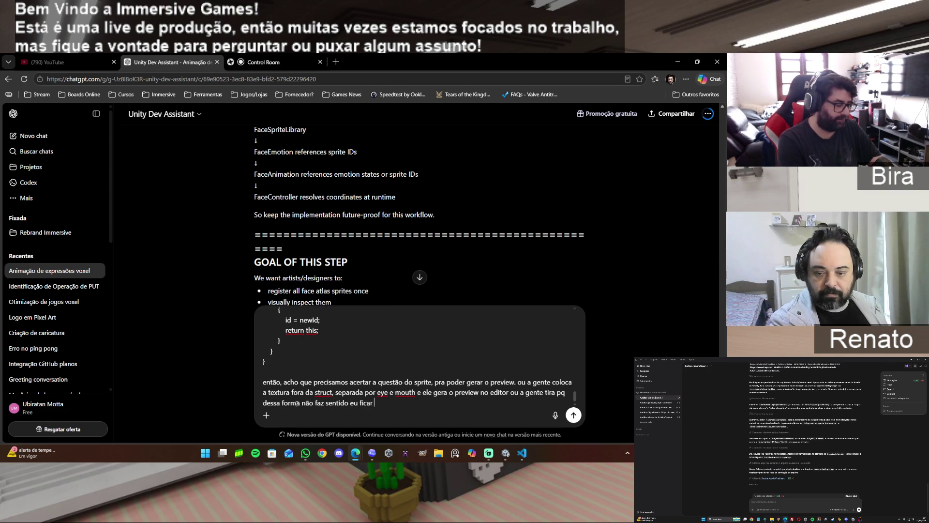
text( reca)
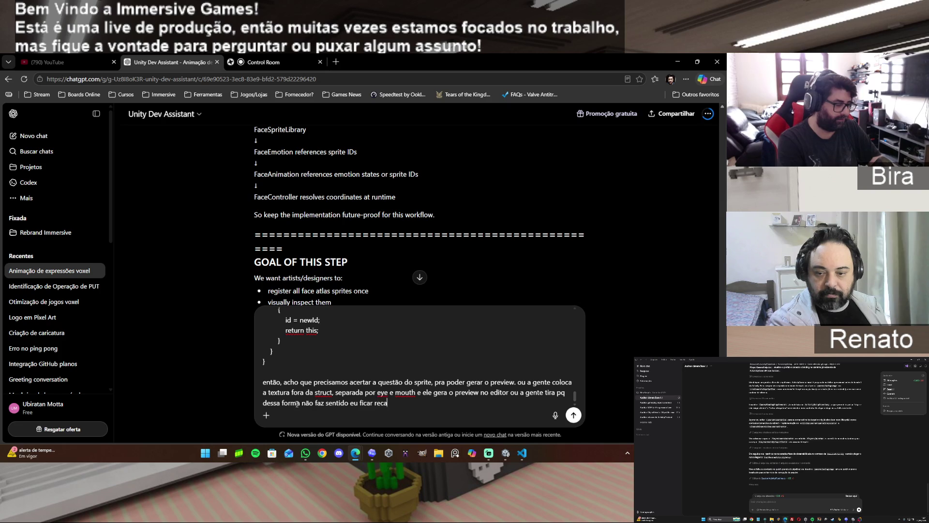
text(dastrando a)
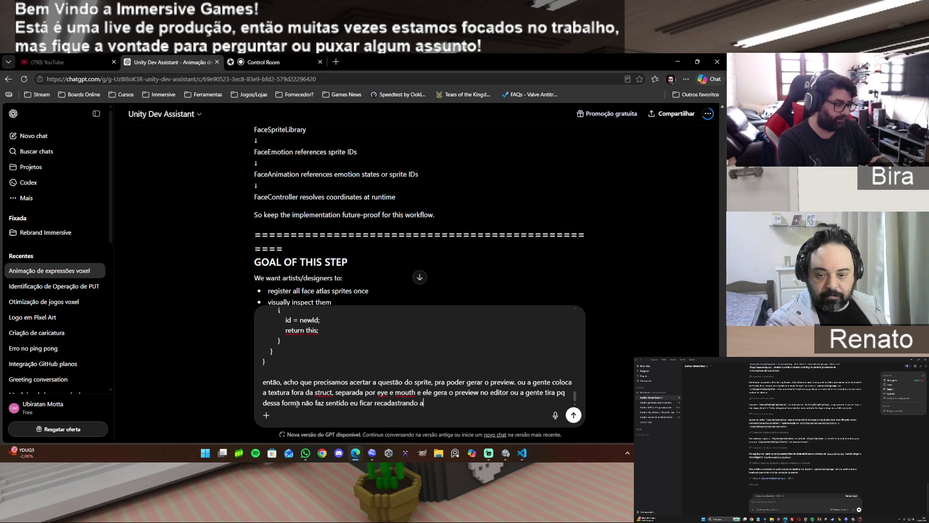
text( mesma image)
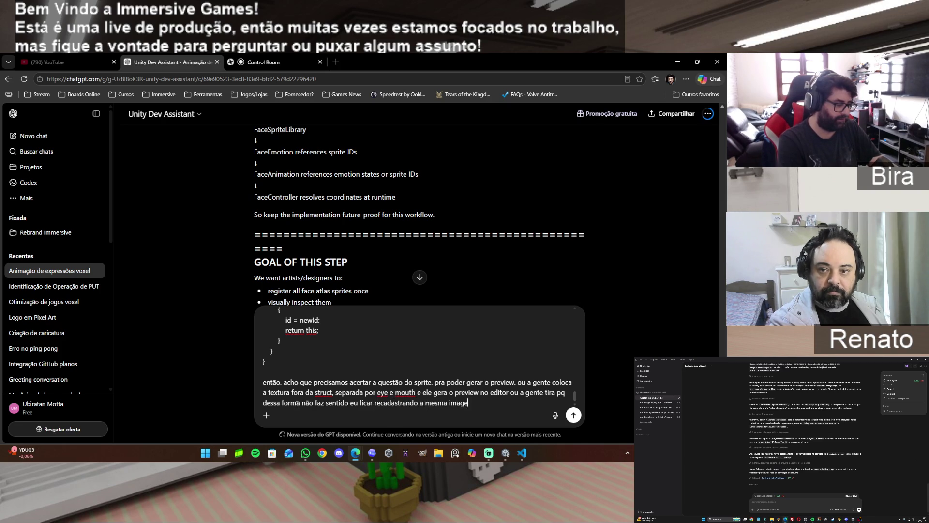
text(m em ca)
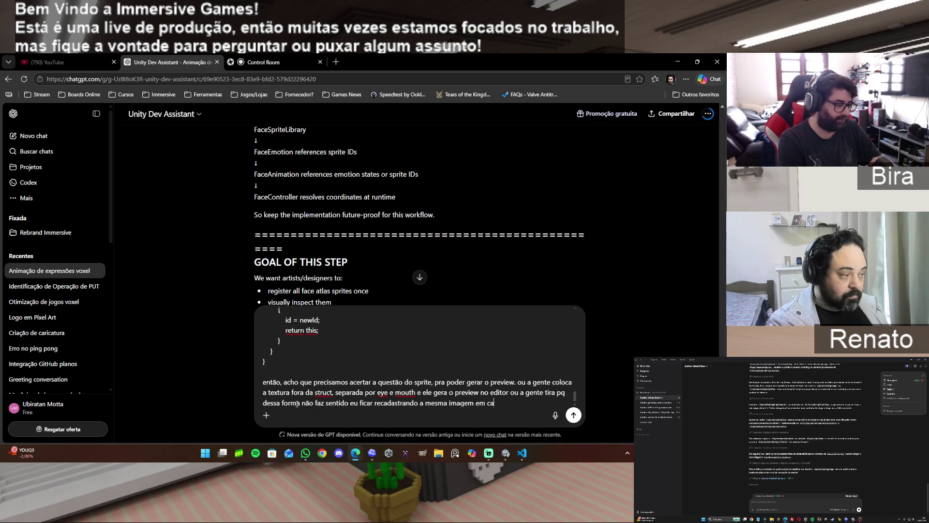
text(da uma das )
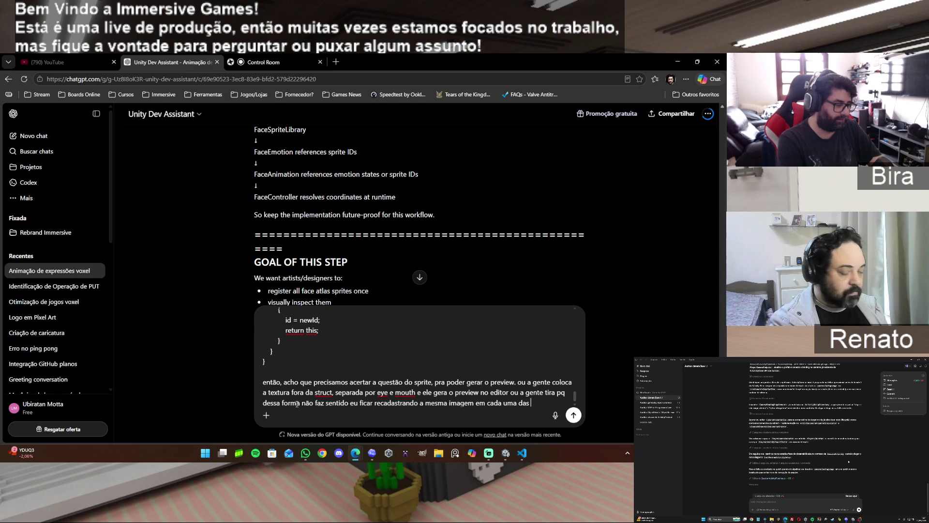
text(coordenadas.)
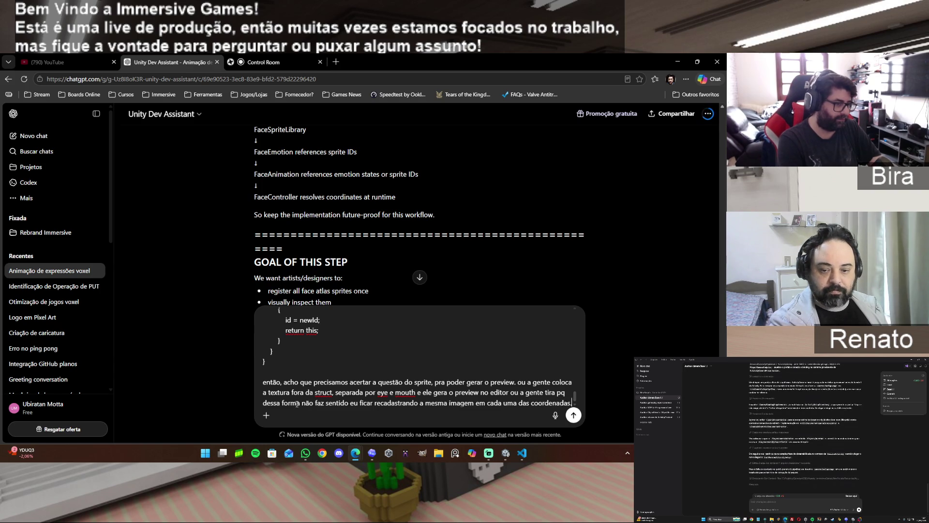
key(Return)
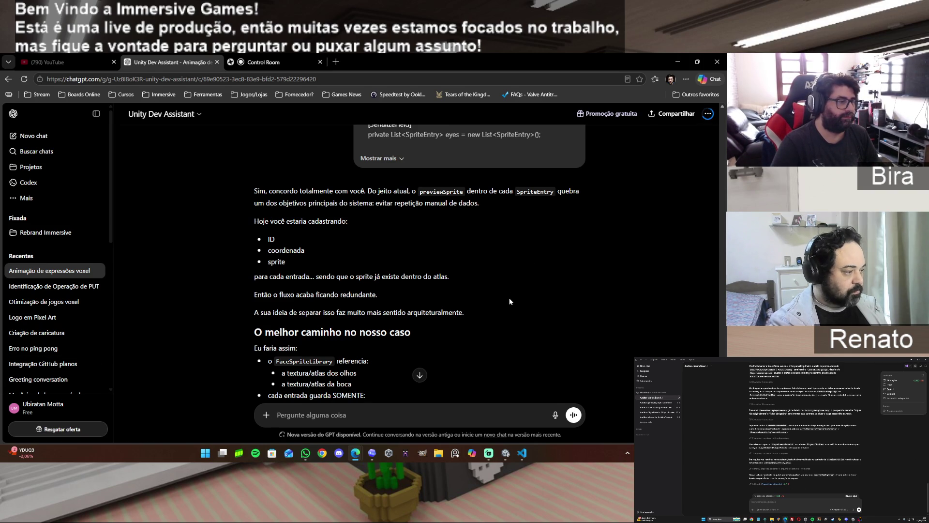
Read ChatGPT's recommendation to drop previewSprite, then type 'então faz o prompt pro codex'
scroll(509, 297, down, 1)
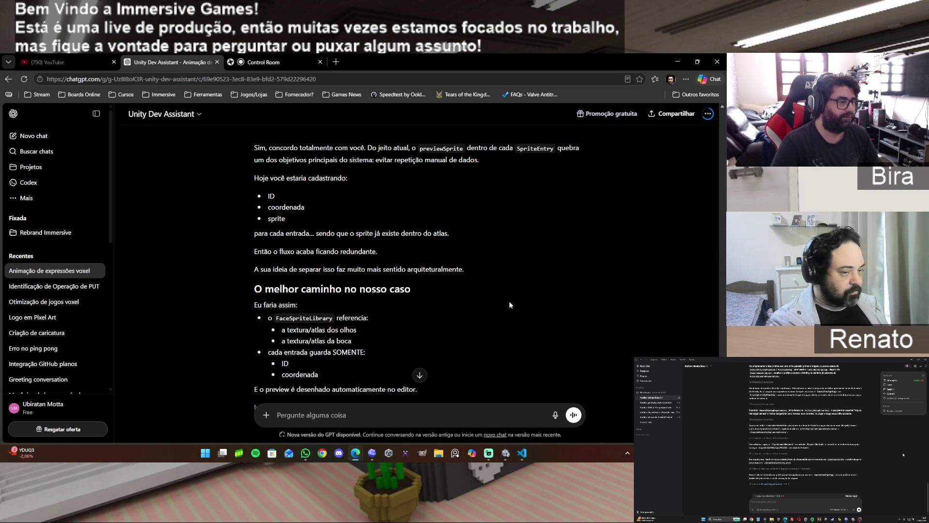
scroll(510, 305, down, 1)
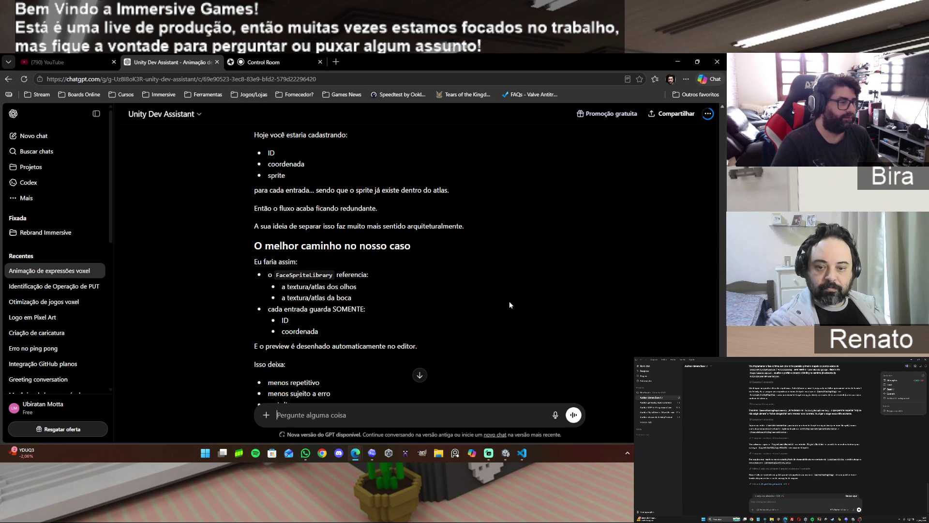
scroll(509, 302, down, 1)
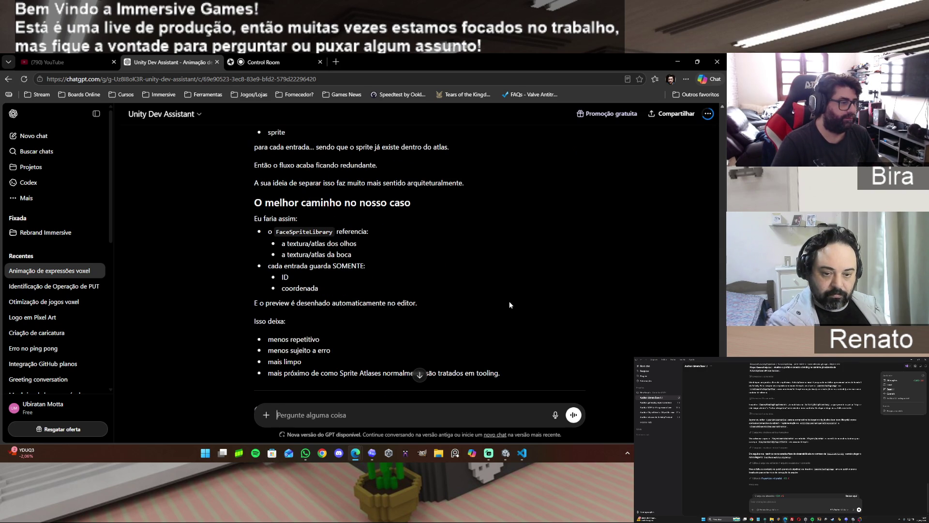
scroll(509, 305, down, 4)
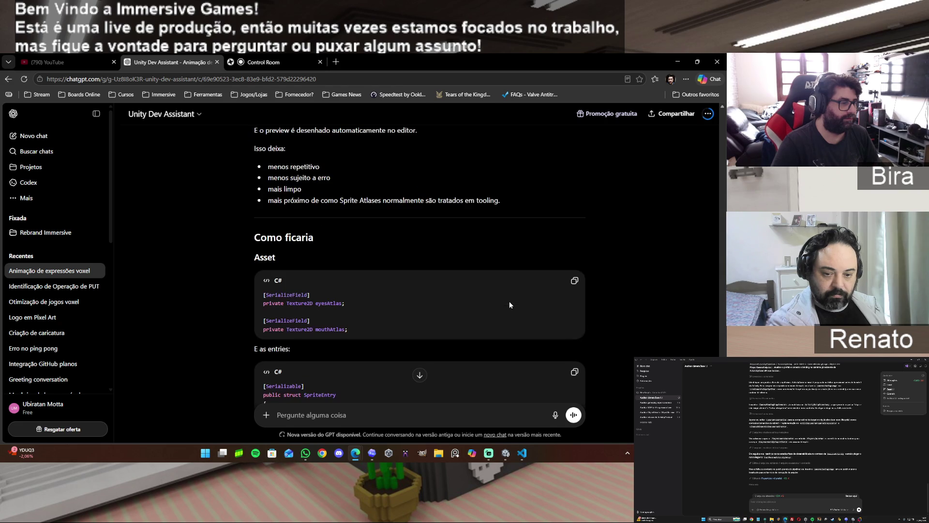
scroll(510, 302, down, 3)
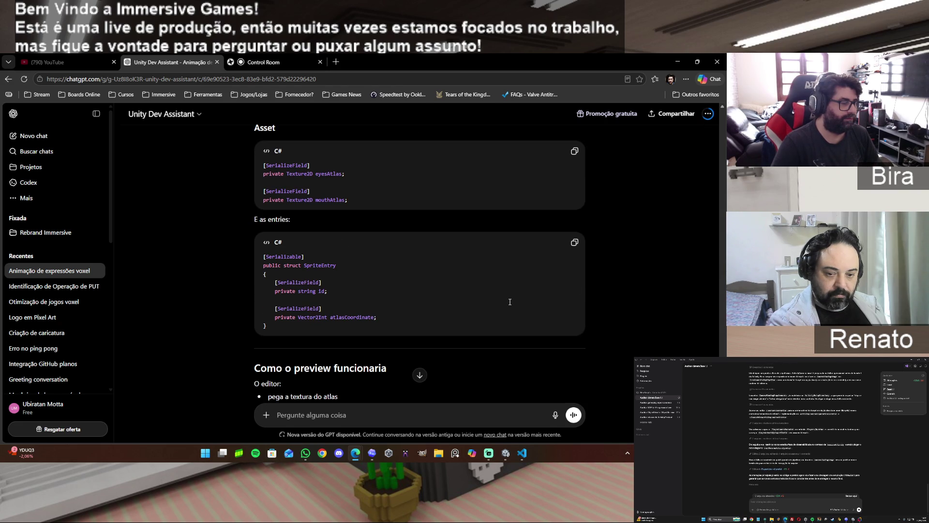
scroll(510, 302, down, 15)
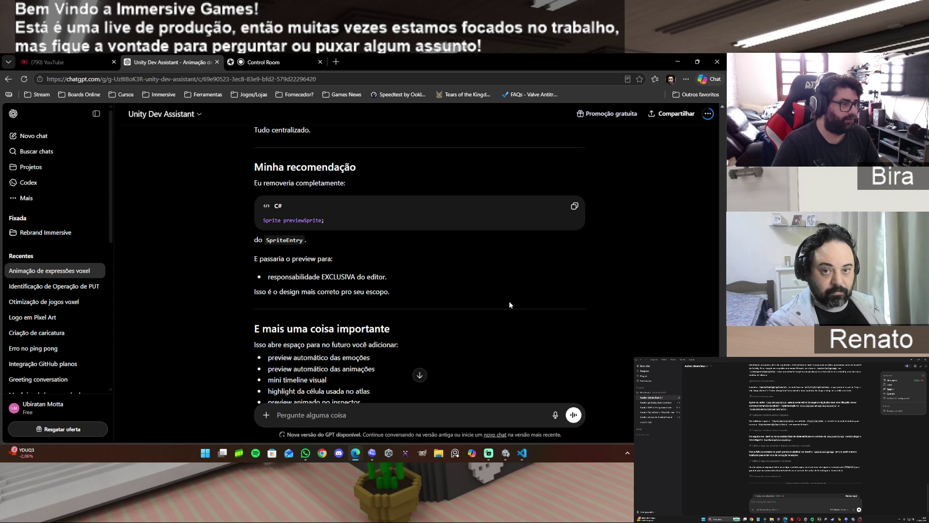
scroll(509, 304, down, 1)
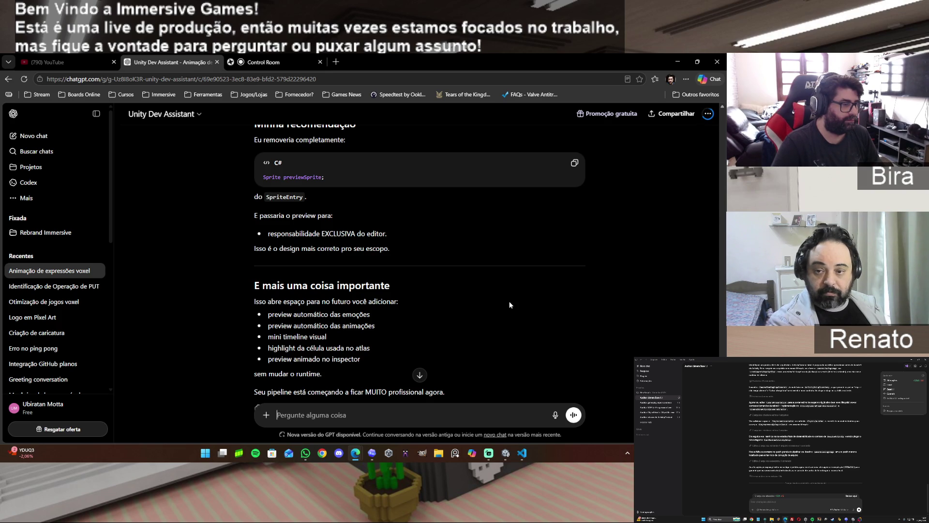
scroll(509, 304, down, 1)
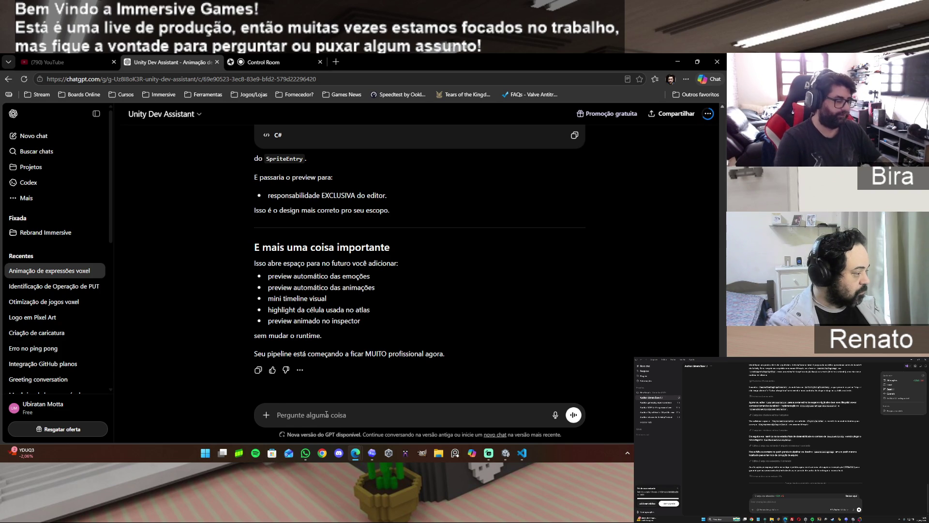
text(então faz o prompt pro codex)
Send the Codex prompt request and copy the generated atlas-centric FaceSpriteLibrary refactor prompt
key(Return)
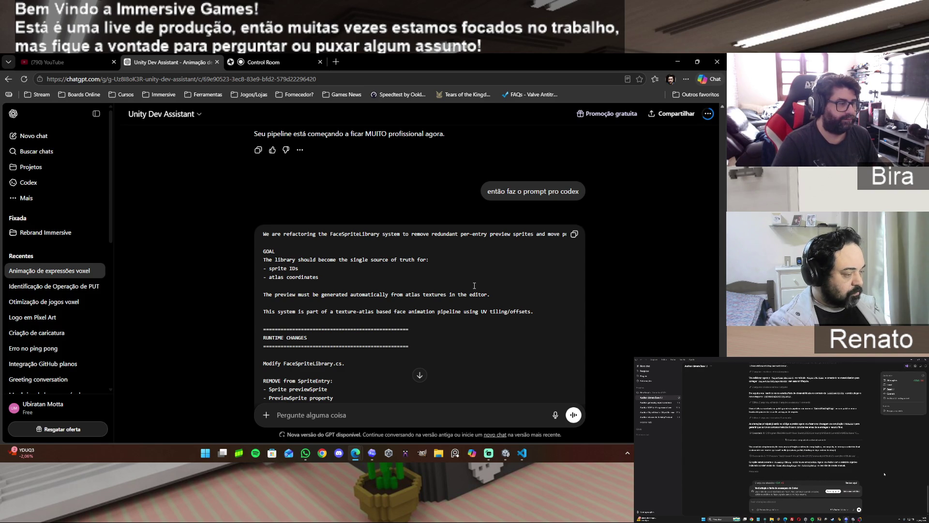
scroll(474, 285, down, 4)
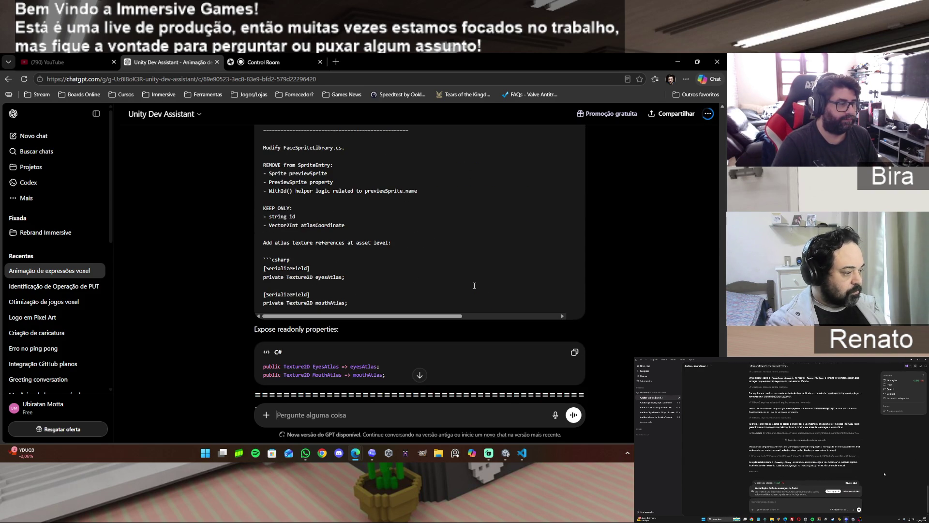
scroll(474, 285, down, 15)
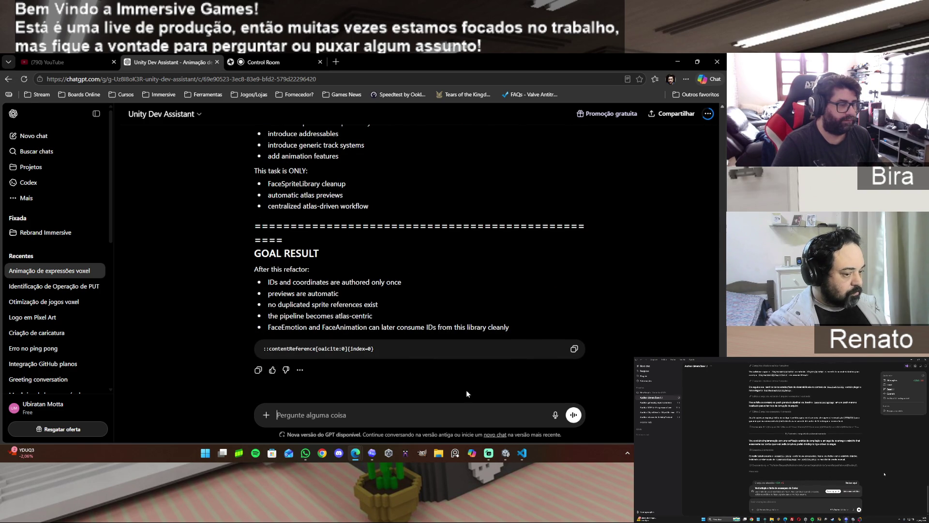
click(258, 370)
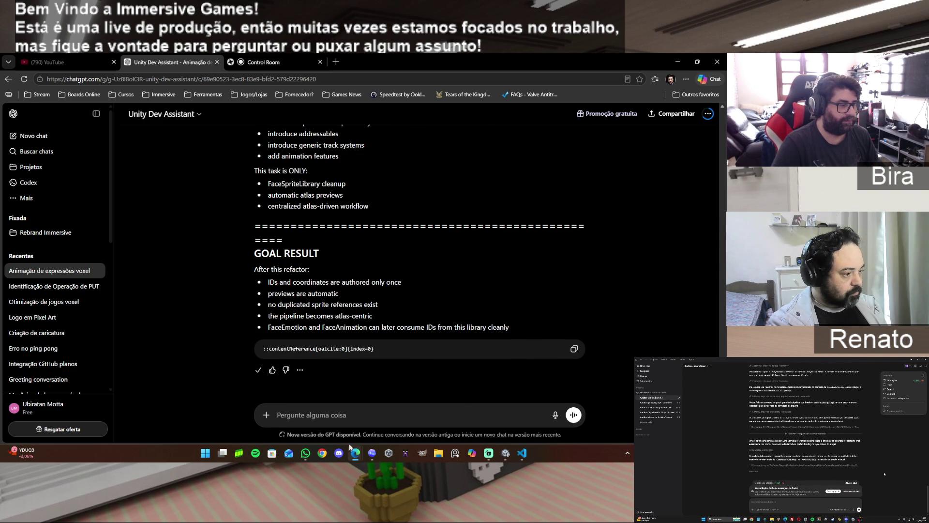
mouse_move(360, 458)
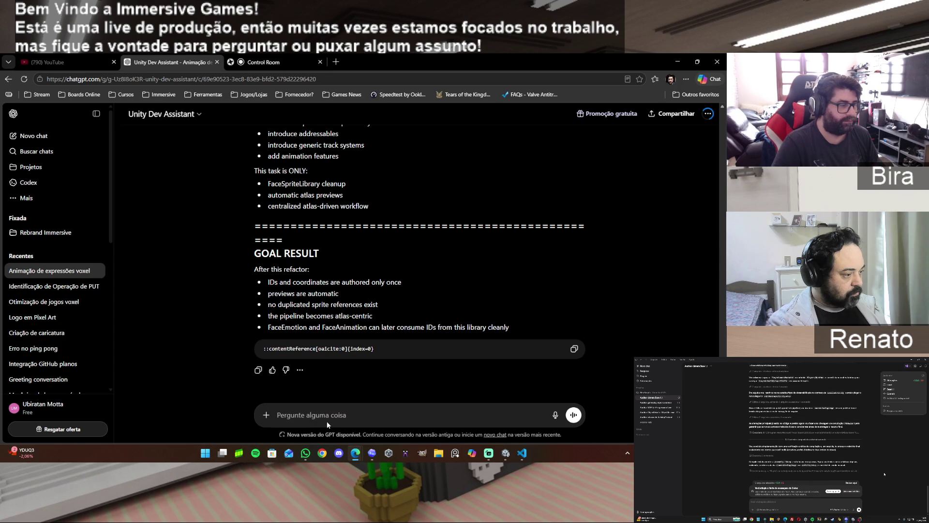
Paste the copied refactor prompt into Codex and submit it
click(376, 451)
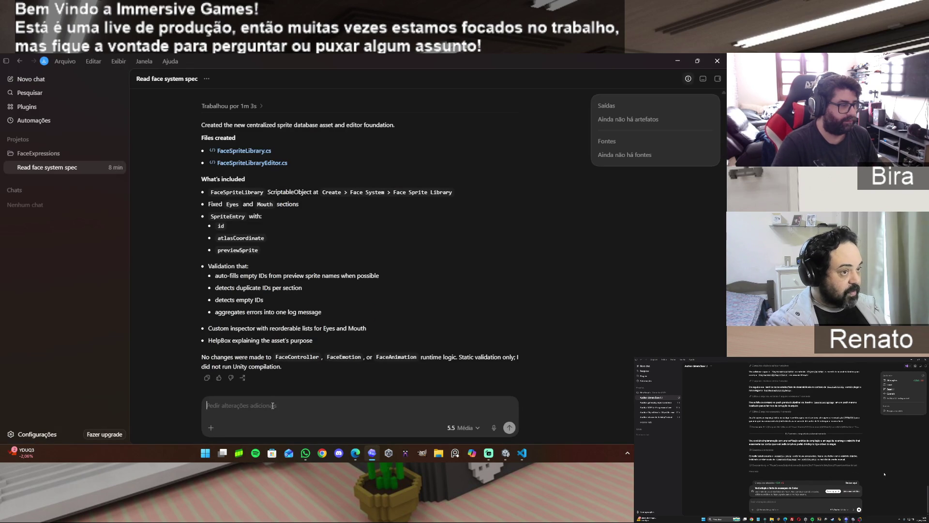
key(ctrl+v)
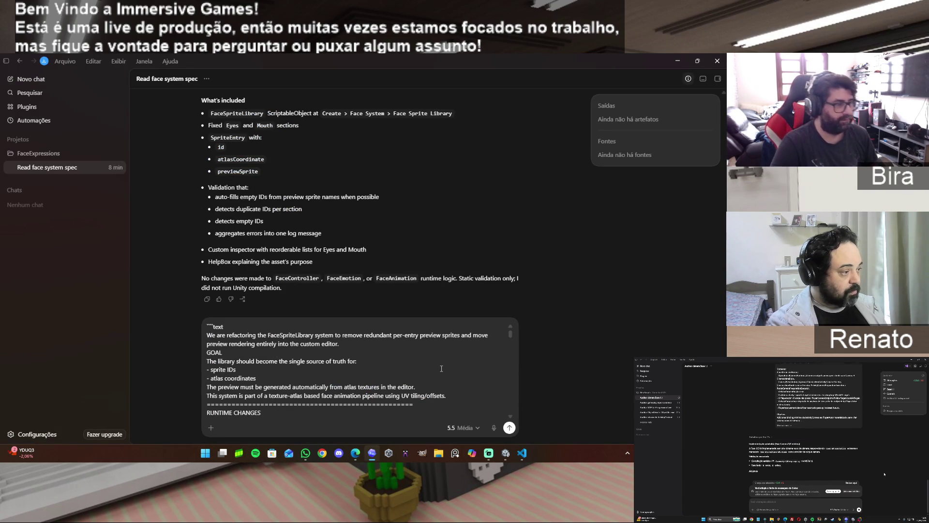
scroll(439, 370, down, 5)
scroll(439, 371, down, 10)
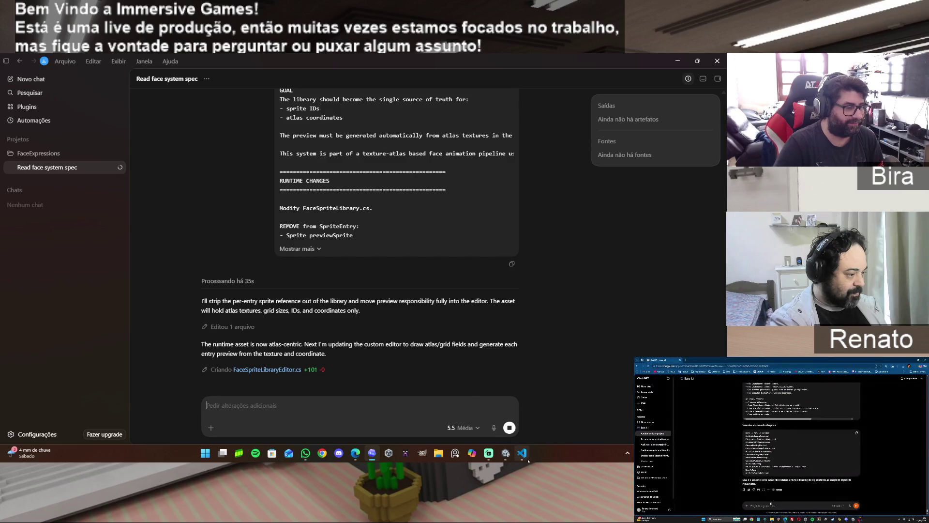
Wait for Codex to finish refactoring FaceSpriteLibrary.cs and FaceSpriteLibraryEditor.cs around the atlases
mouse_move(525, 458)
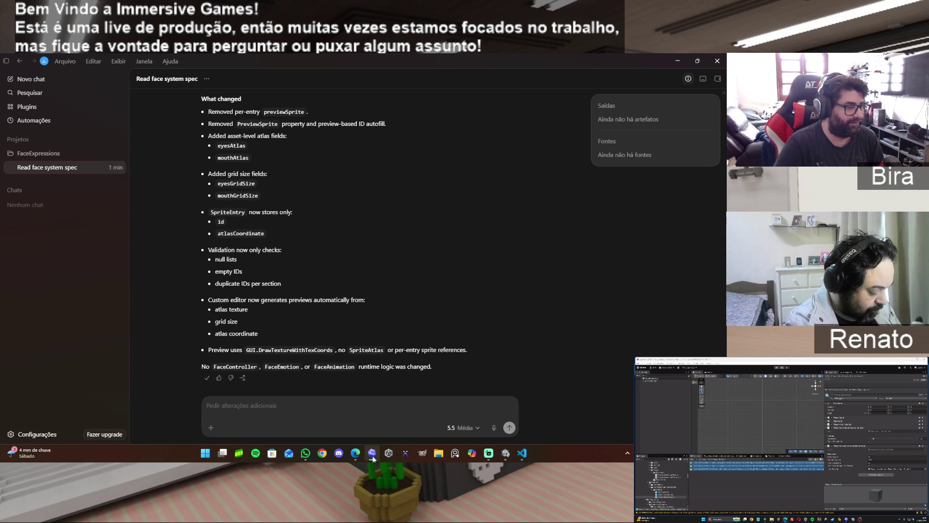
Paste Codex's change summary into the ChatGPT chat and send it for review
mouse_move(358, 455)
click(338, 403)
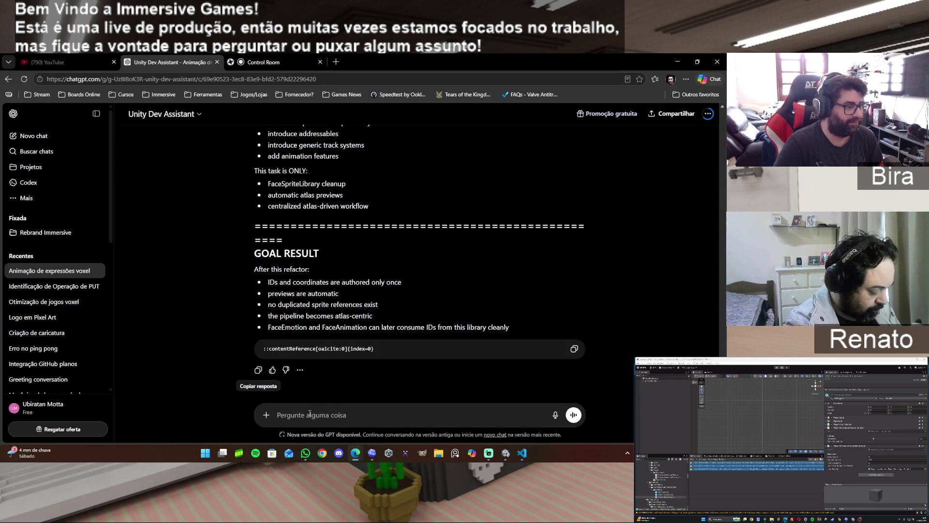
key(ctrl+v)
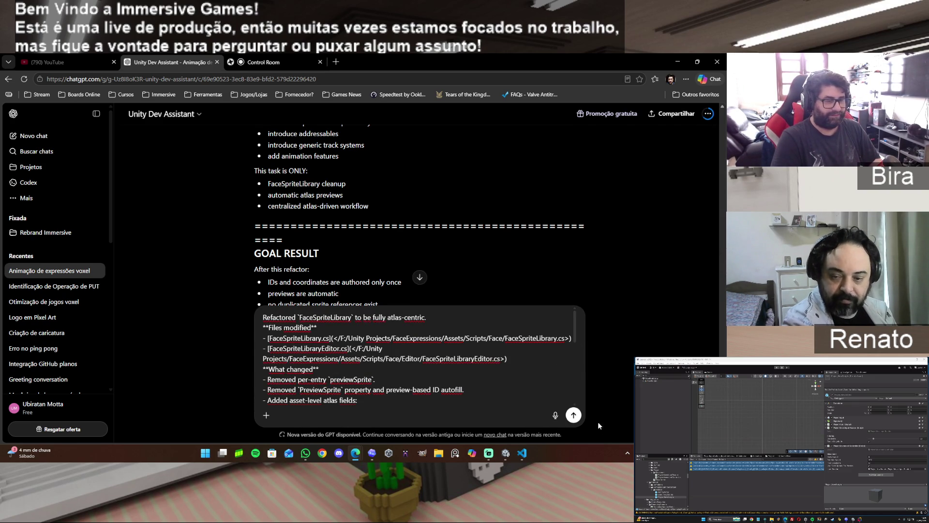
click(572, 416)
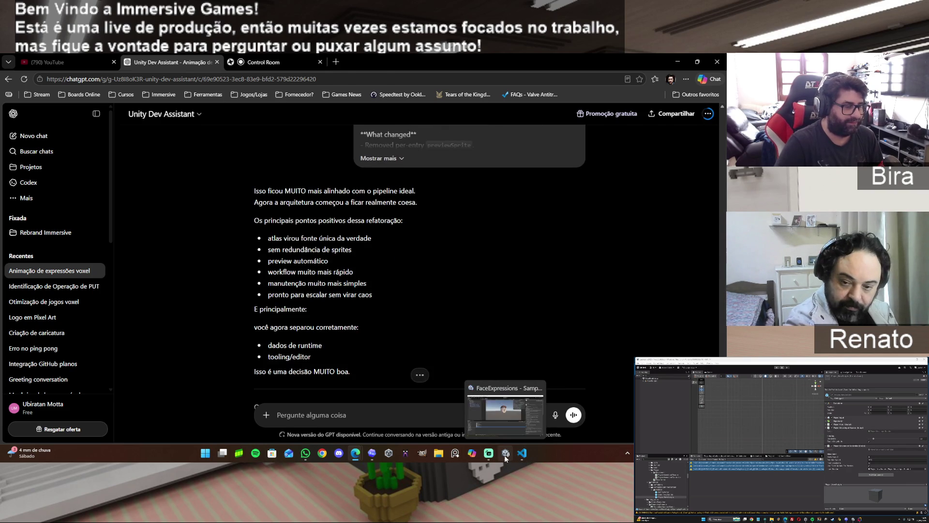
click(504, 455)
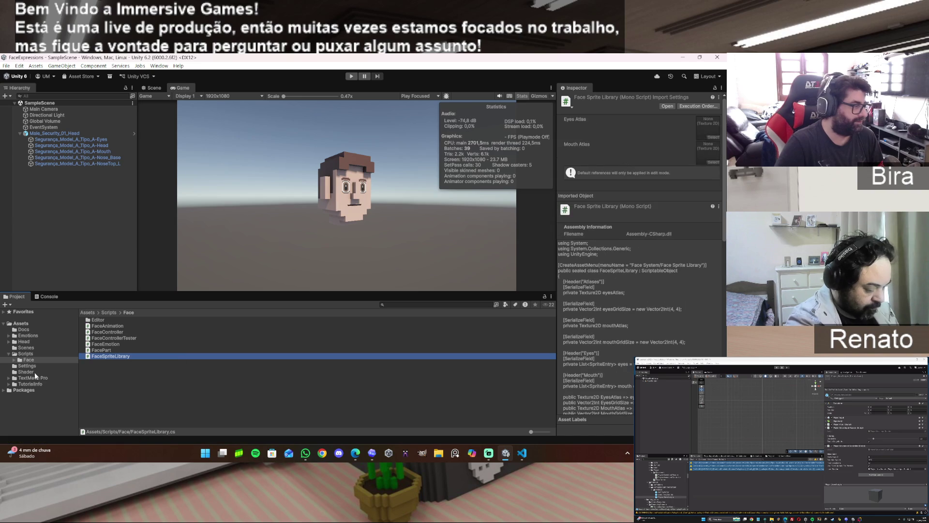
In Assets/Emotions, give New Face Sprite Library the Eyes_Expressions and Mouth_Expression atlases, checking the grid sizes
click(27, 335)
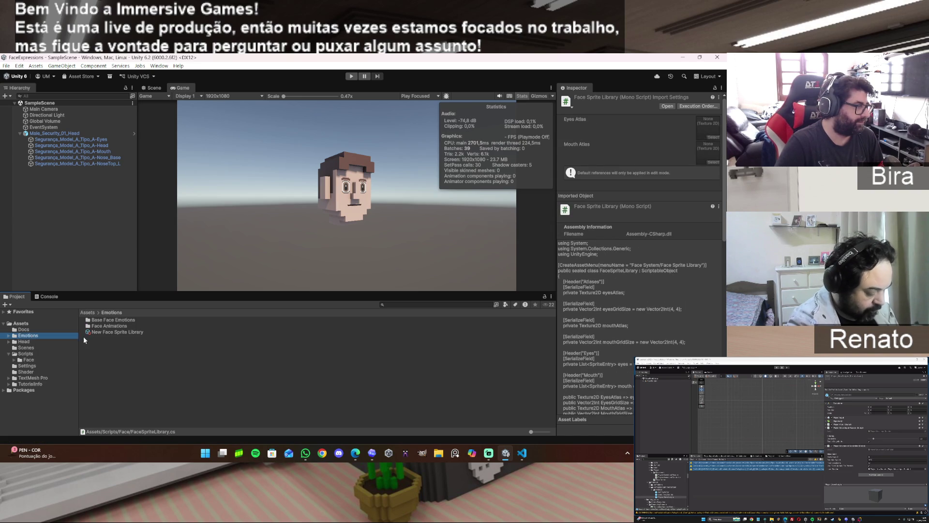
click(103, 332)
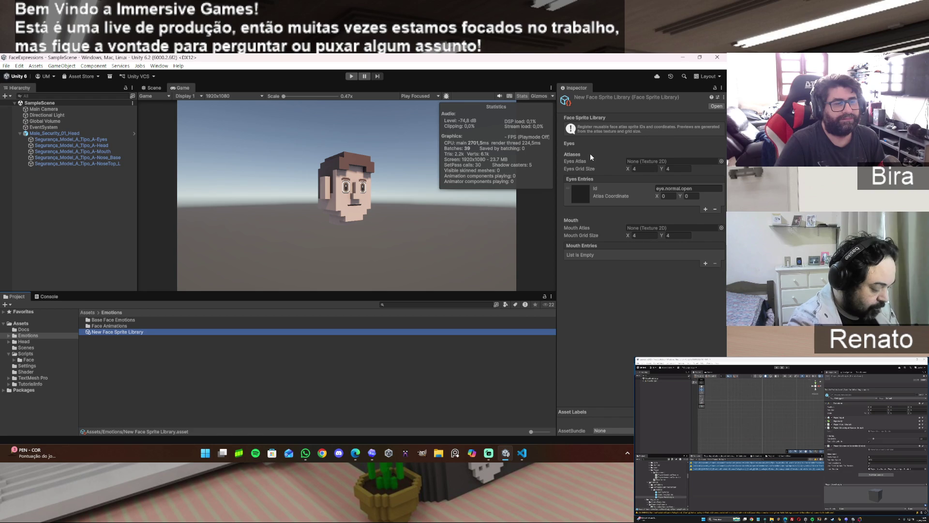
click(720, 161)
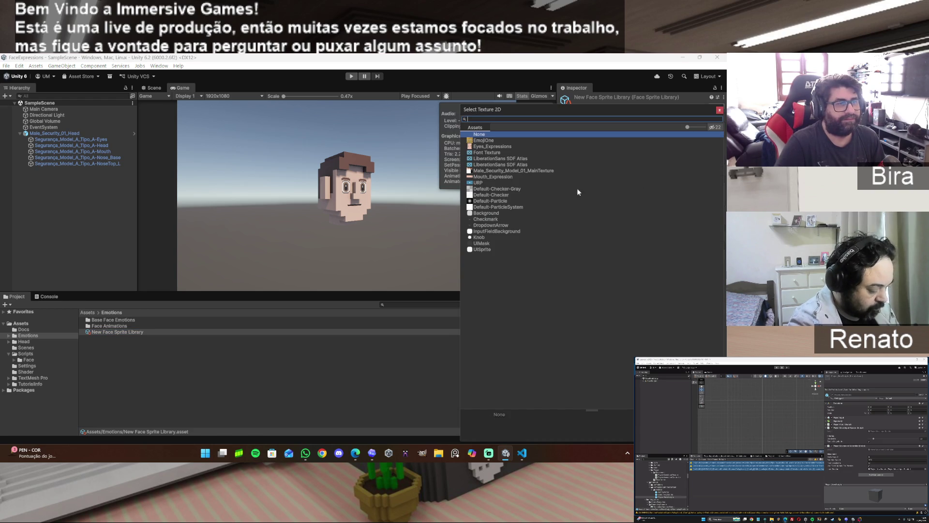
double_click(499, 145)
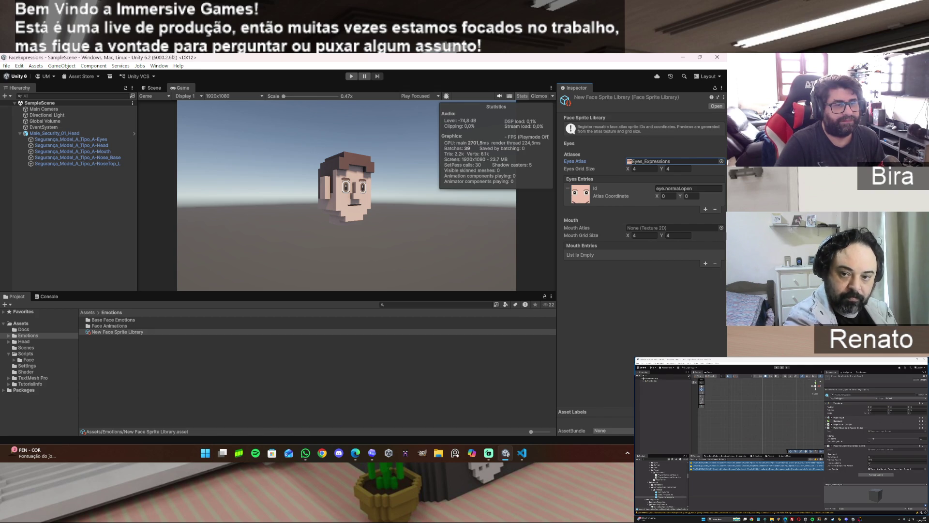
click(721, 228)
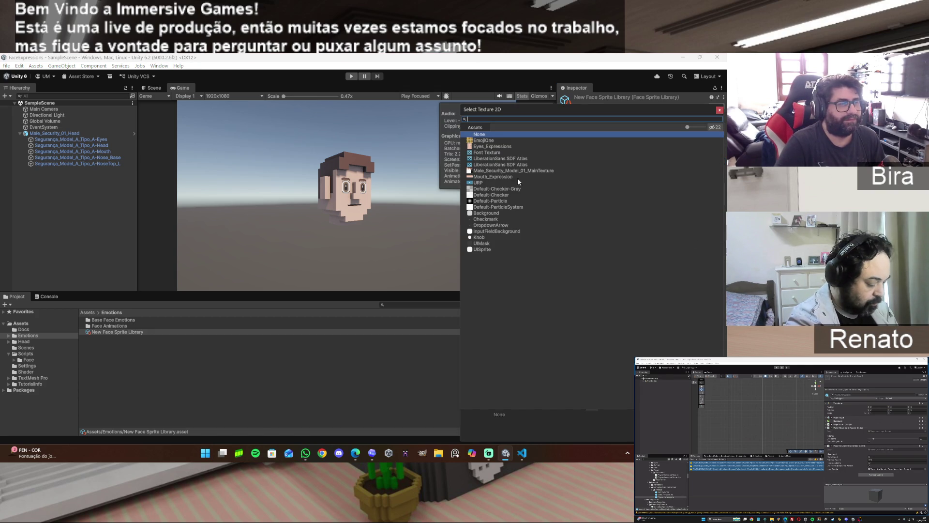
double_click(501, 177)
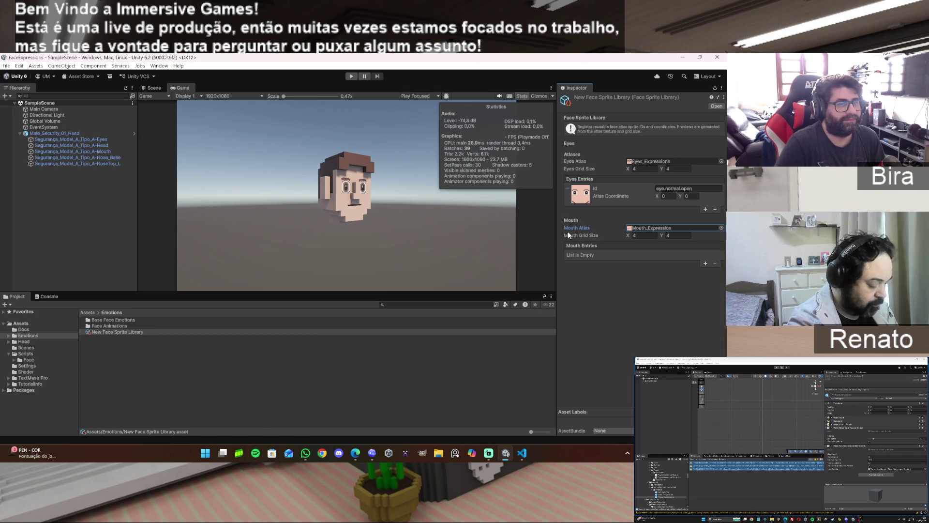
click(644, 236)
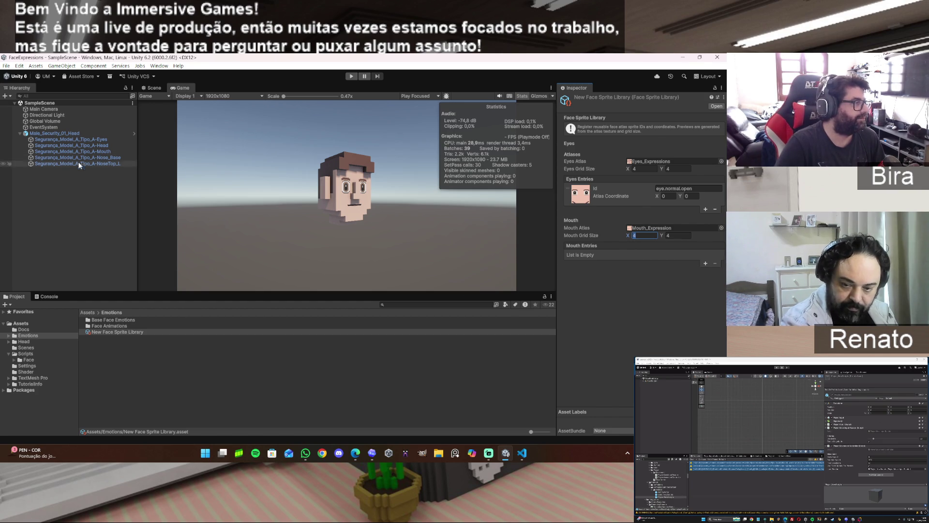
click(85, 139)
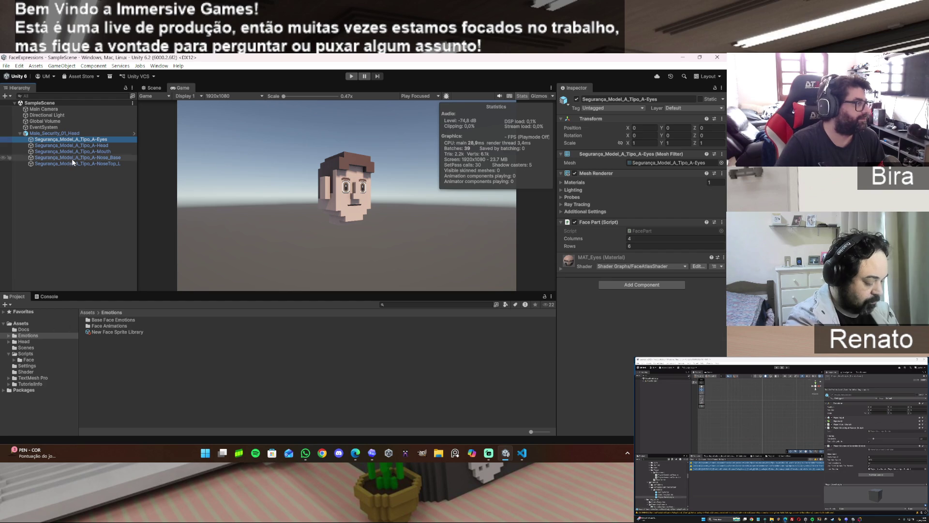
click(124, 332)
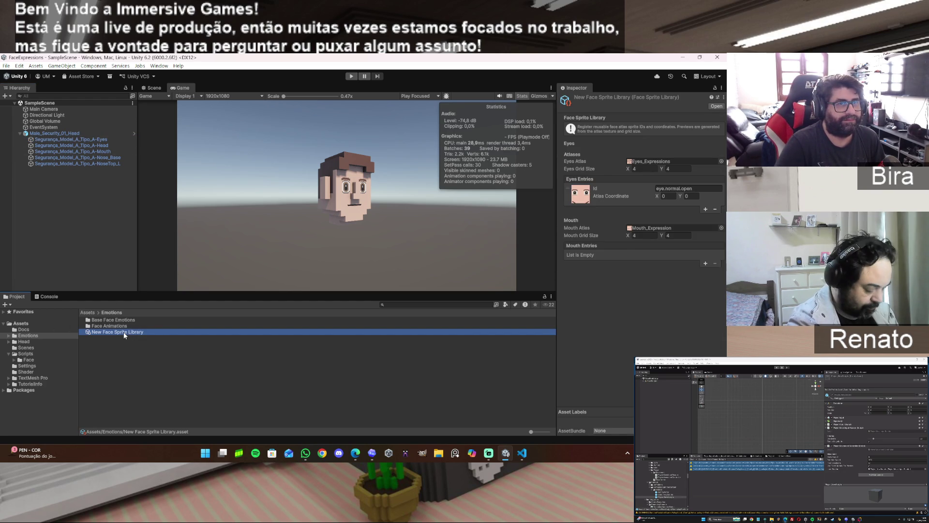
Add a second Inspector locked to the library, side by side with the eyes face part
right_click(575, 88)
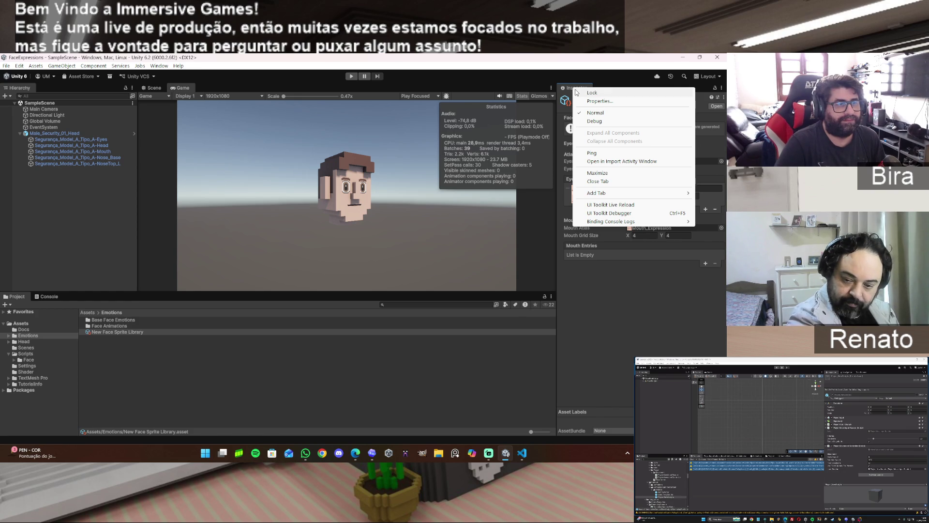
mouse_move(610, 194)
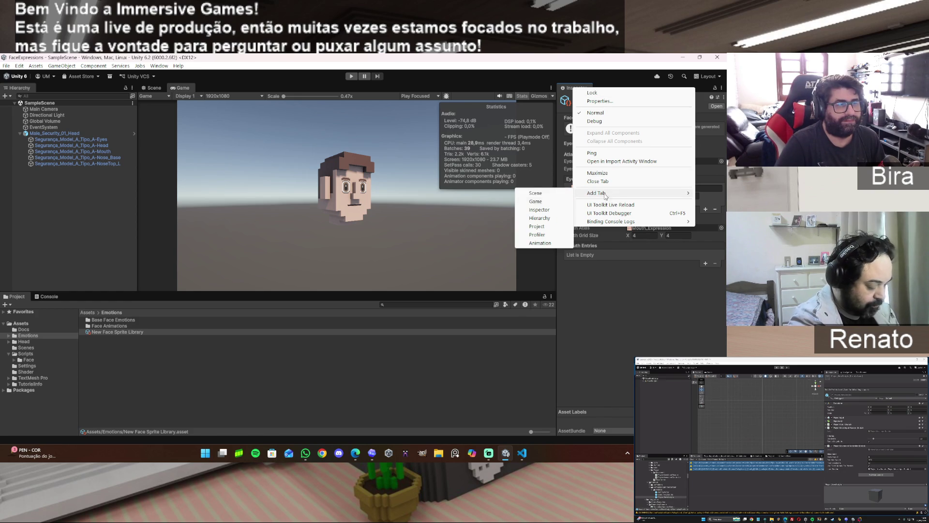
click(539, 209)
mouse_move(609, 88)
mouse_down()
mouse_move(538, 104)
mouse_move(536, 131)
mouse_up()
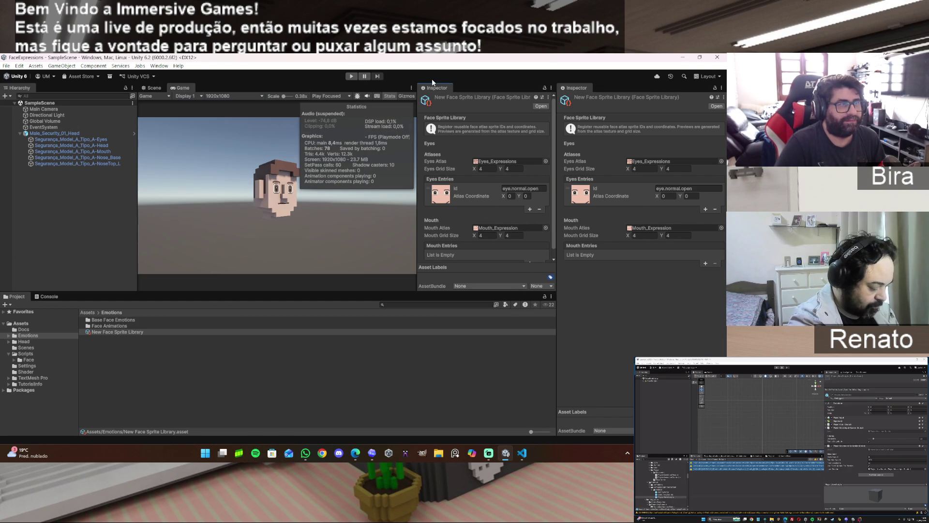
mouse_move(434, 88)
mouse_down()
mouse_move(533, 135)
mouse_move(567, 202)
mouse_move(574, 199)
mouse_move(545, 185)
mouse_move(460, 186)
mouse_move(503, 187)
mouse_move(476, 186)
mouse_up()
click(641, 86)
click(716, 89)
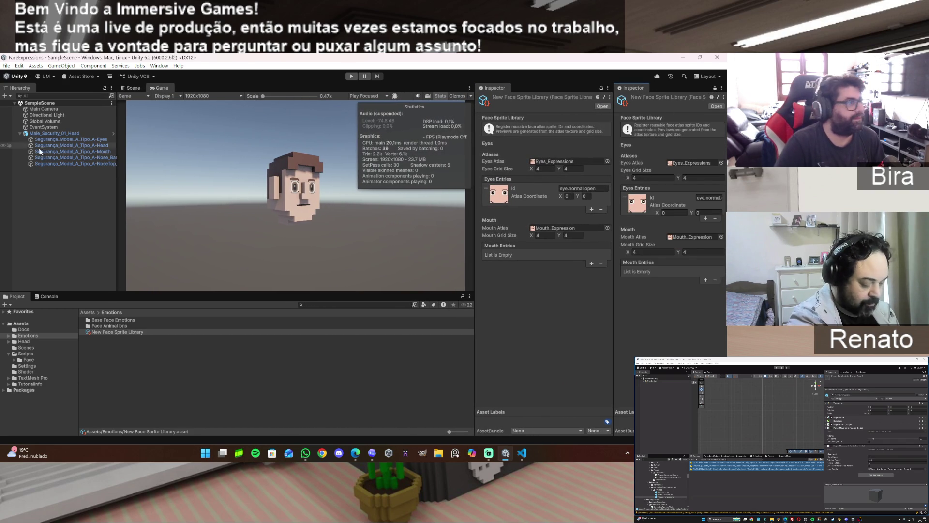
click(93, 139)
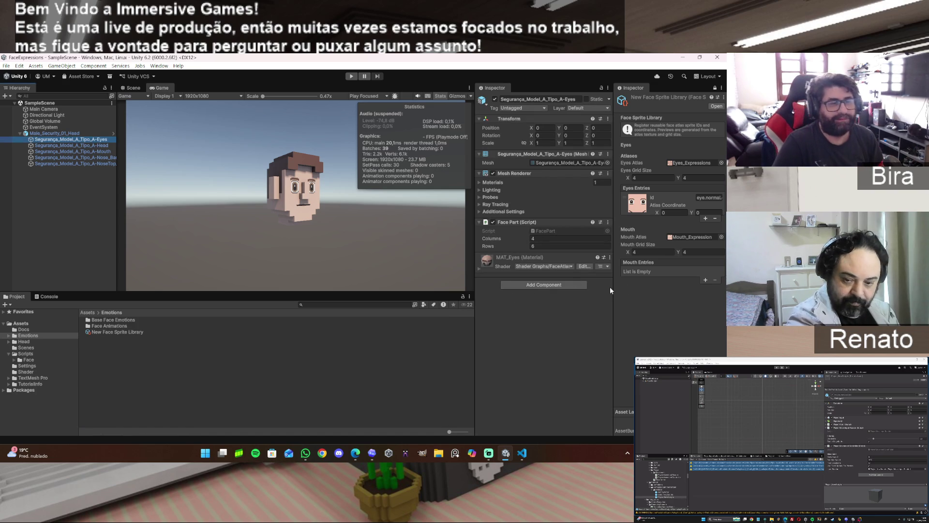
mouse_move(613, 287)
mouse_down()
mouse_move(625, 286)
mouse_move(600, 287)
mouse_move(612, 286)
mouse_up()
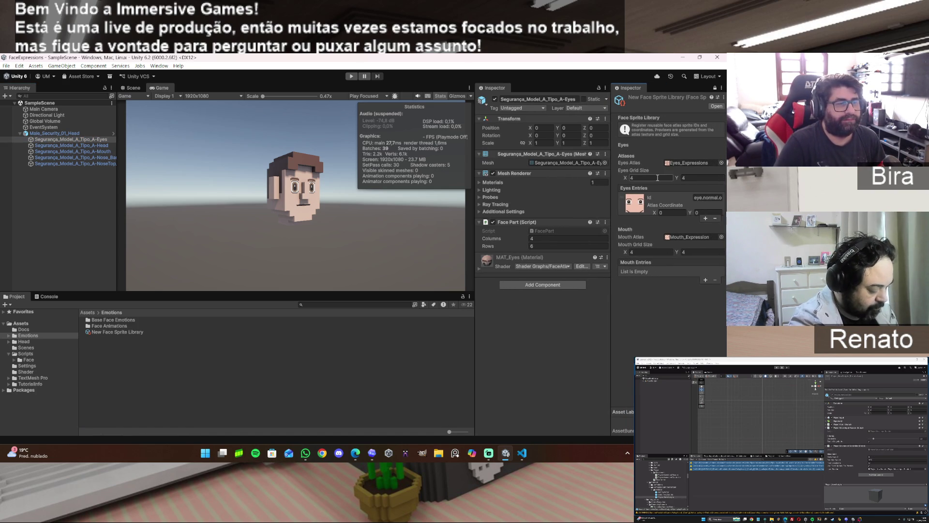
Set Eyes Grid Size Y to 6 and Mouth Grid Size Y to 3, then close the extra Inspector
click(692, 179)
text(6)
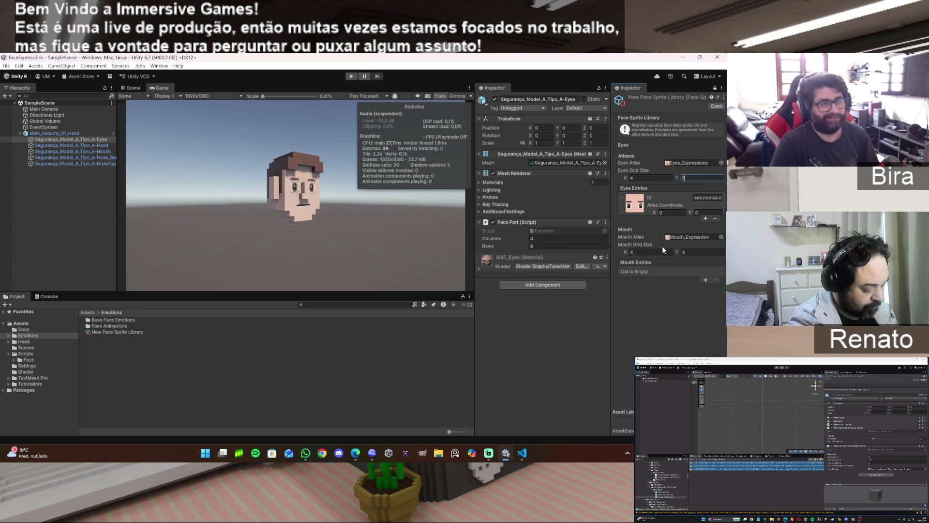
click(91, 152)
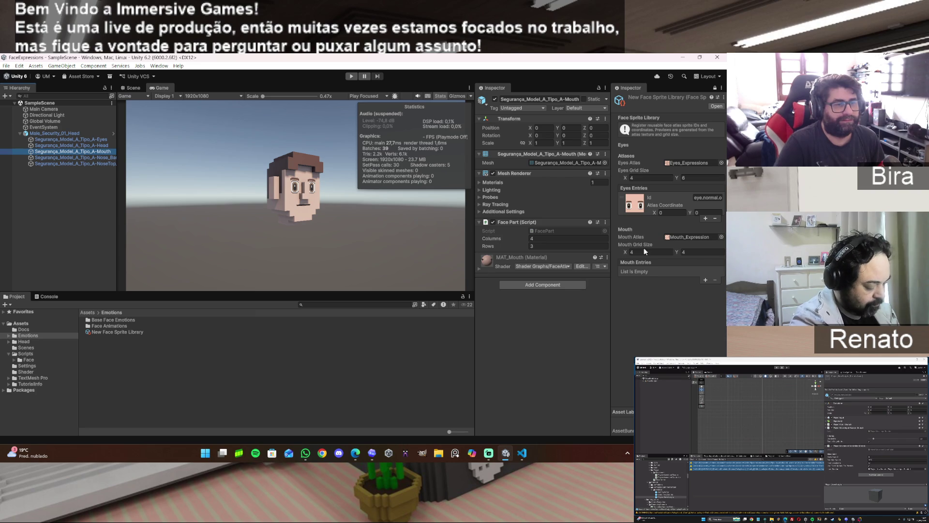
click(701, 251)
text(2)
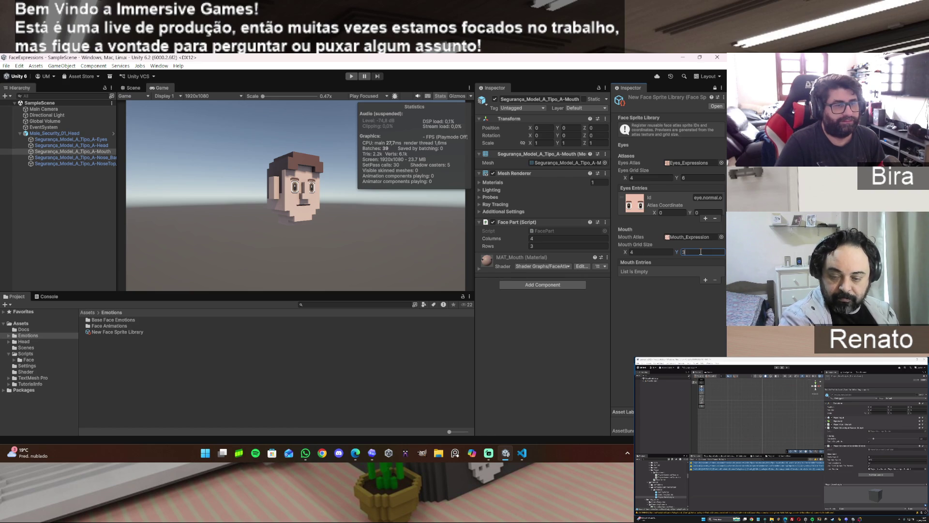
click(674, 306)
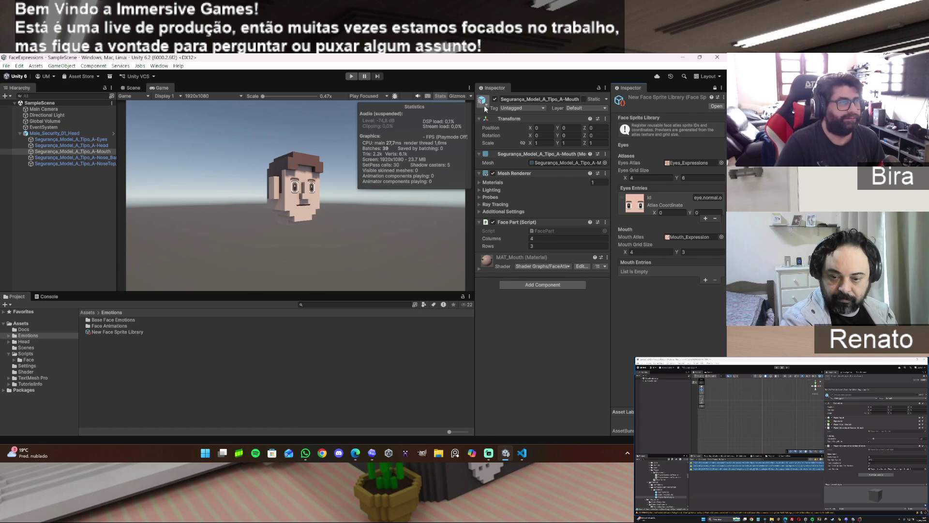
right_click(500, 87)
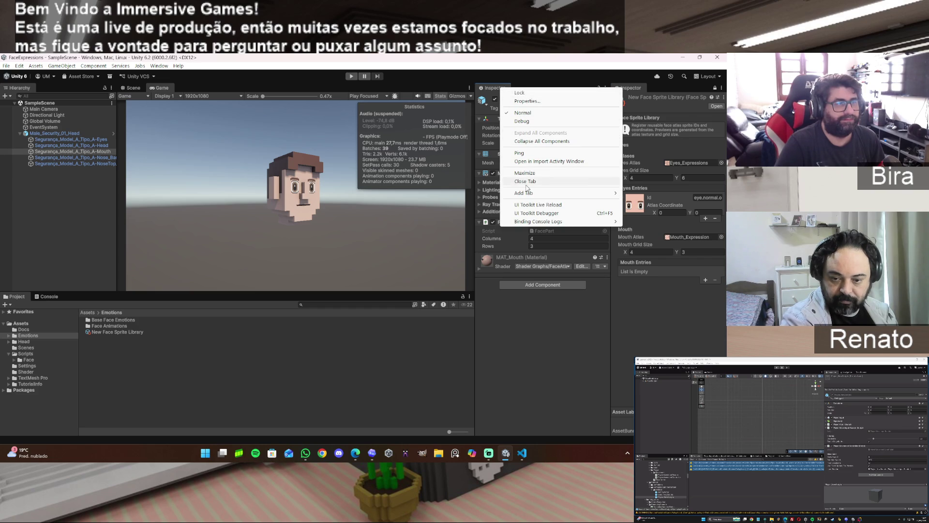
click(528, 181)
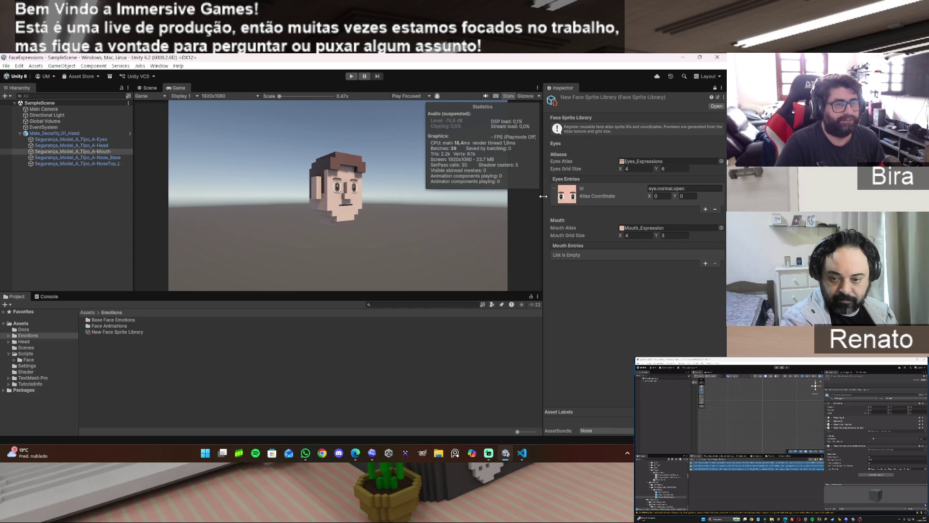
Add a Mouth Entries item with Id mouth.normal.close and widen the Inspector panel
click(706, 264)
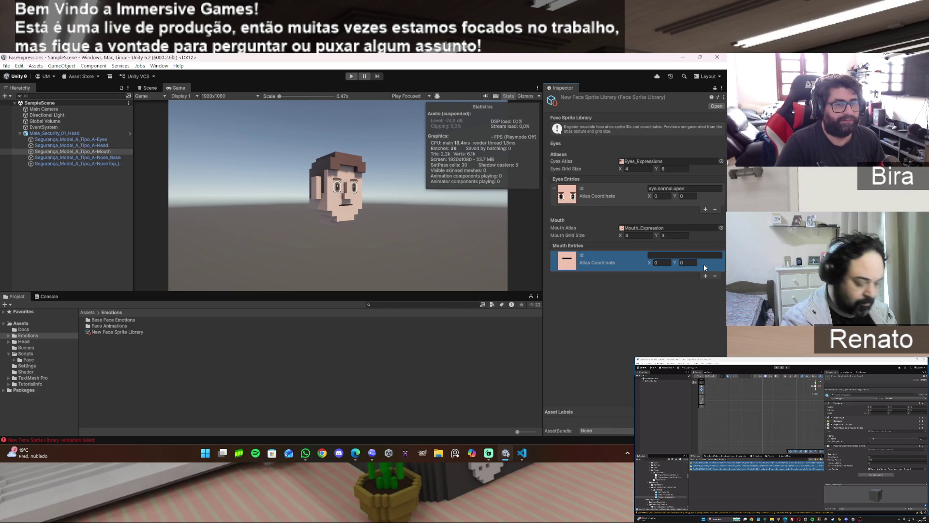
click(659, 255)
text(mouth)
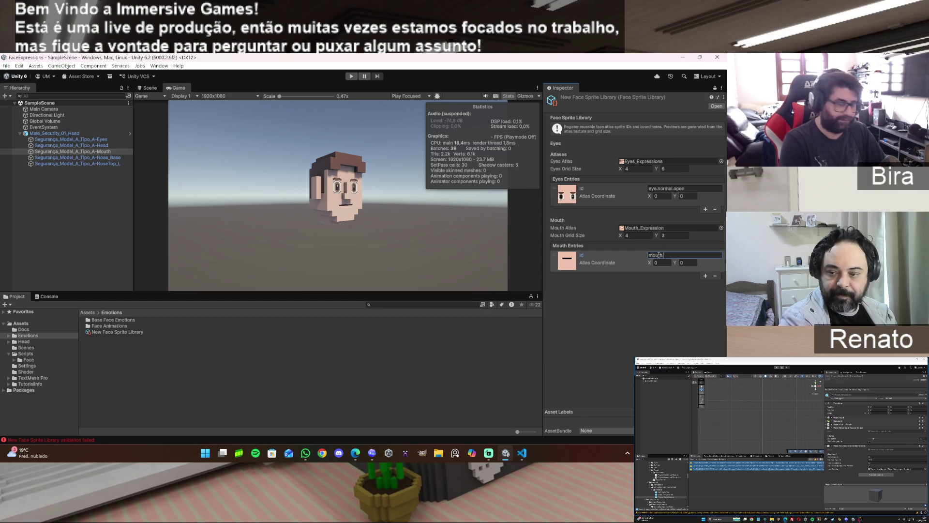
text(.normal)
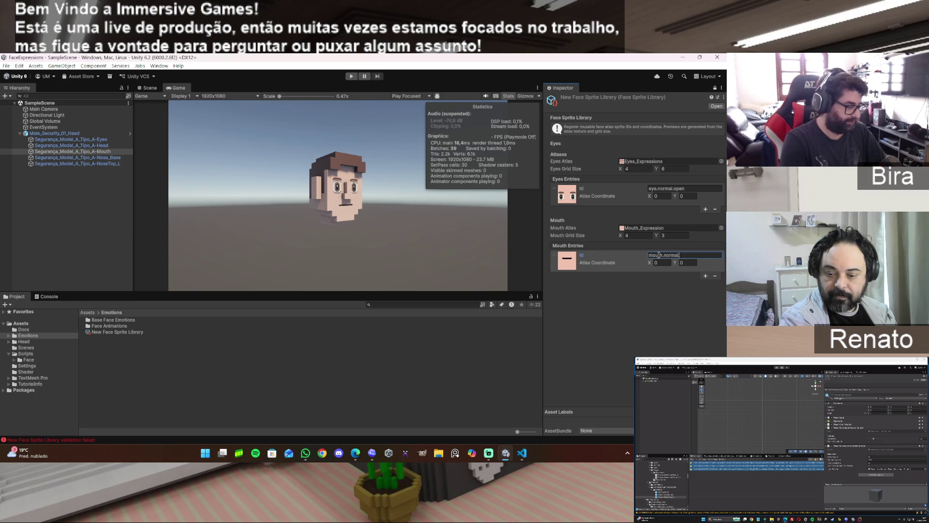
text(.close)
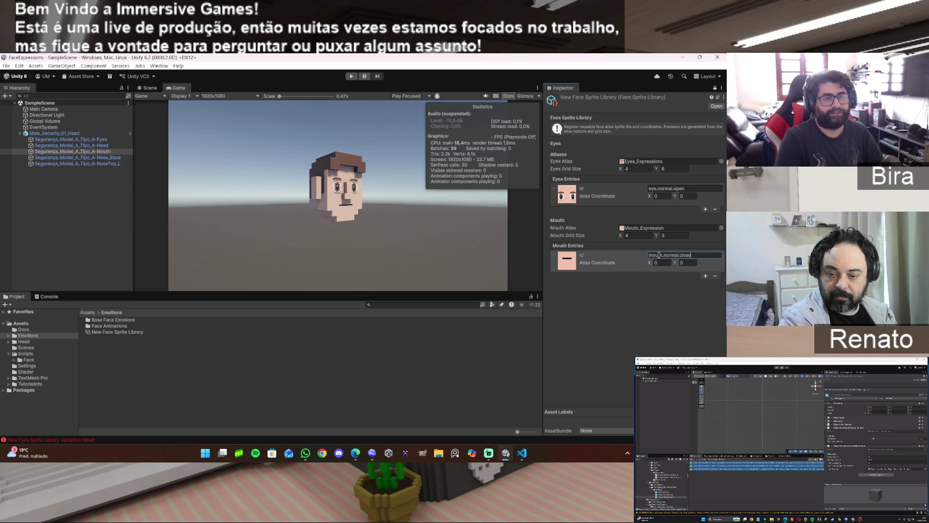
key(Return)
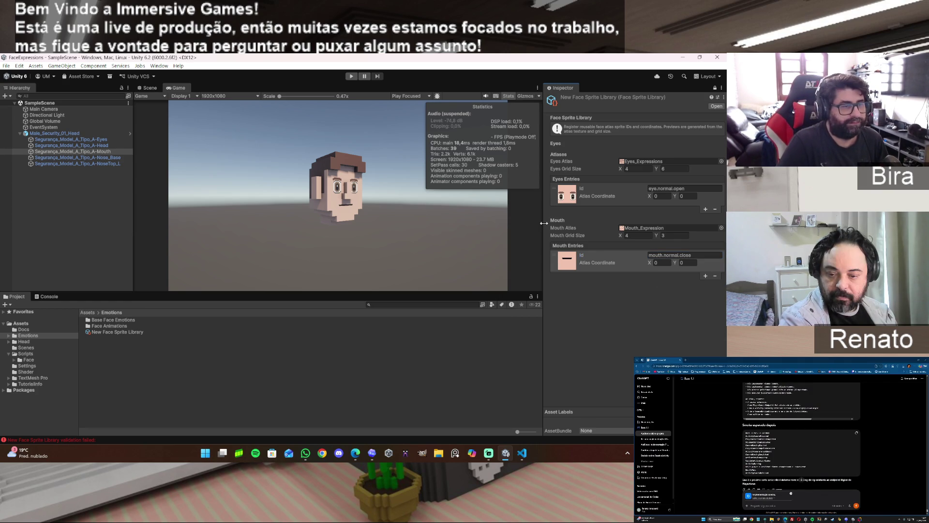
drag(544, 223, 505, 223)
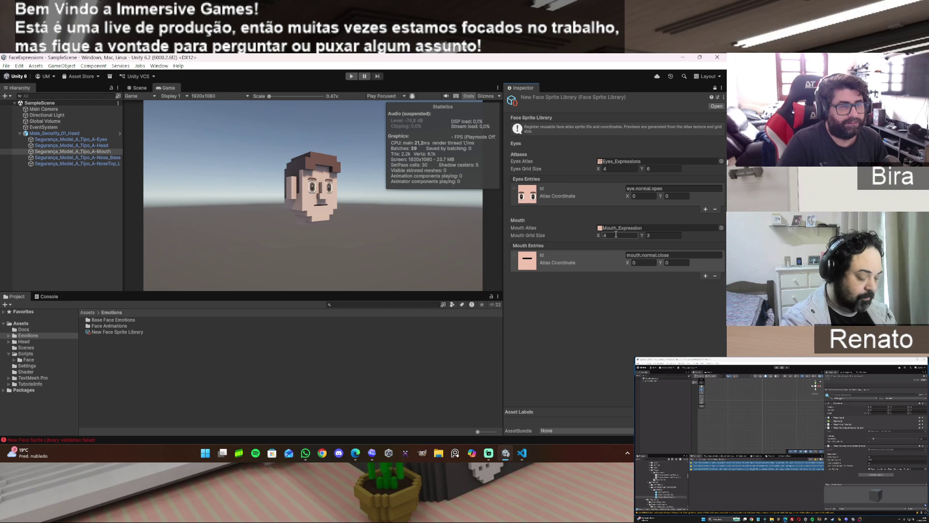
Set Mouth Grid Size X to 4 and the mouth.normal.close Atlas Coordinate X to 0
click(616, 234)
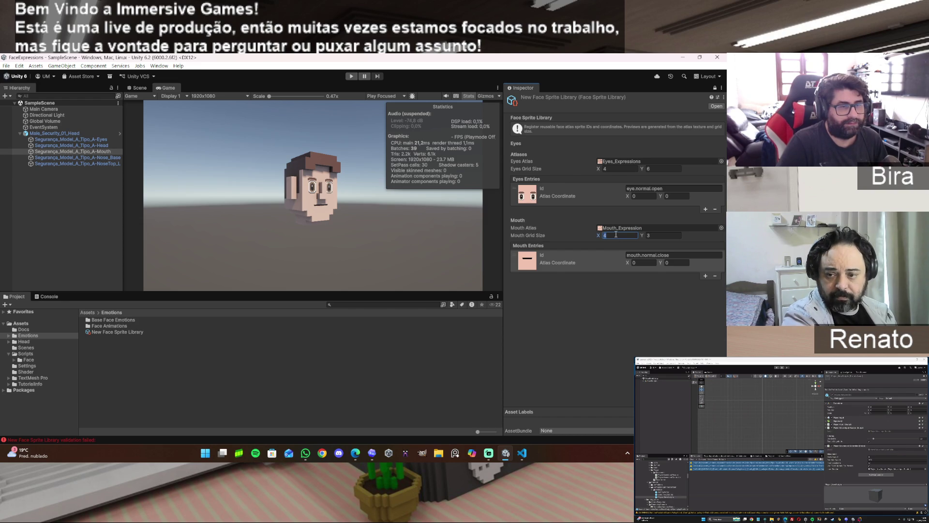
text(5)
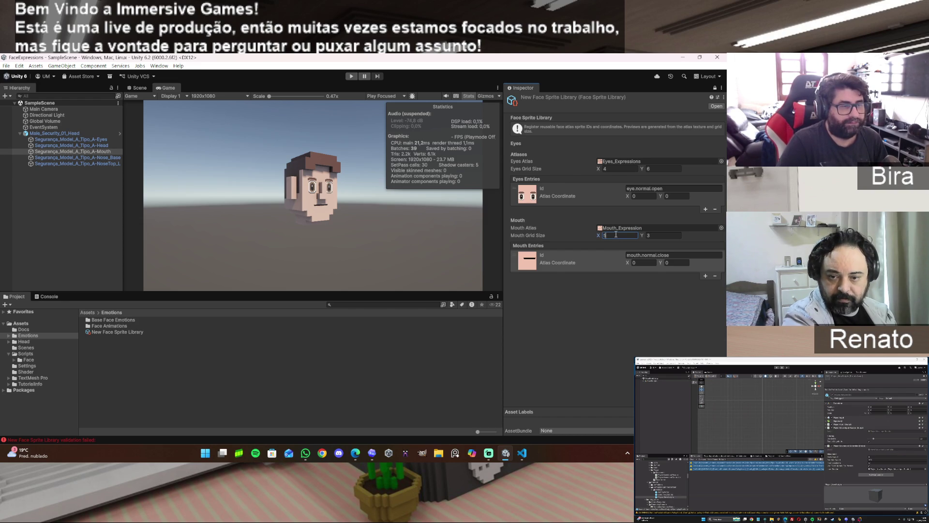
key(BackSpace)
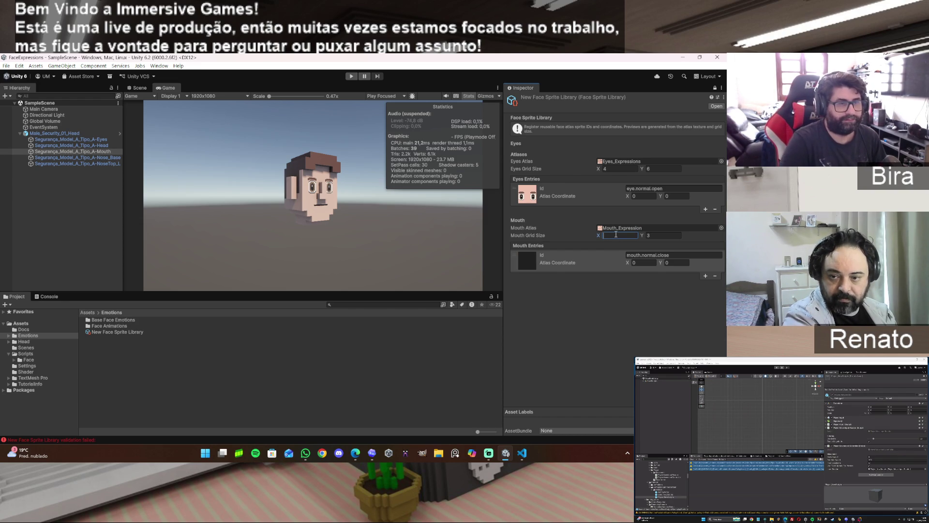
text(4)
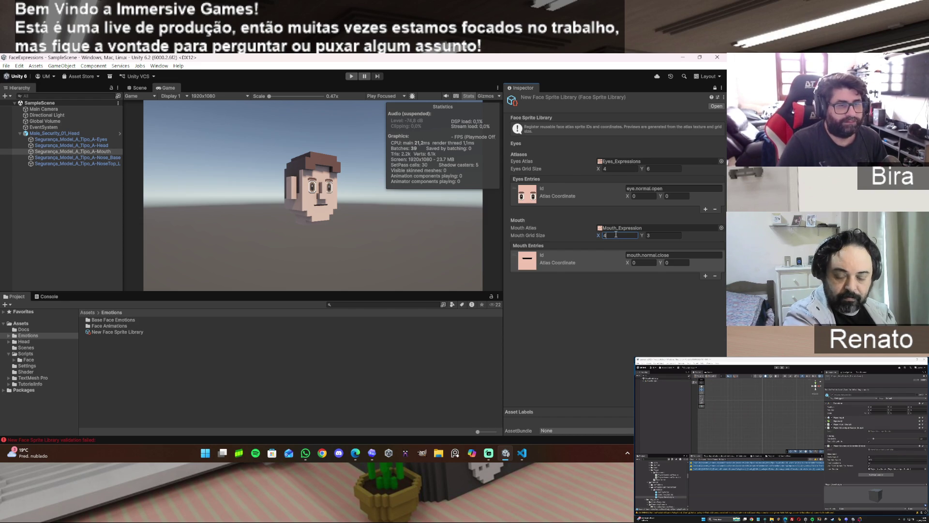
drag(599, 235, 603, 236)
click(627, 265)
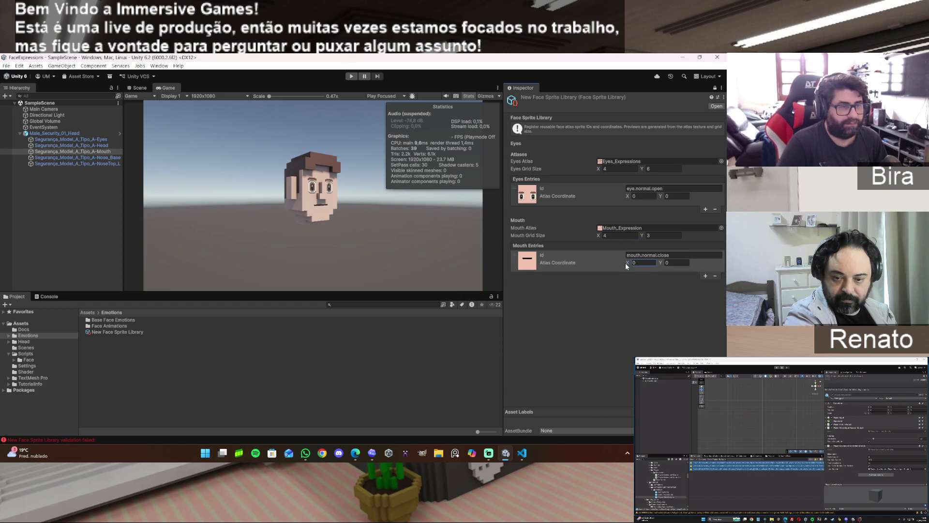
drag(627, 266, 630, 261)
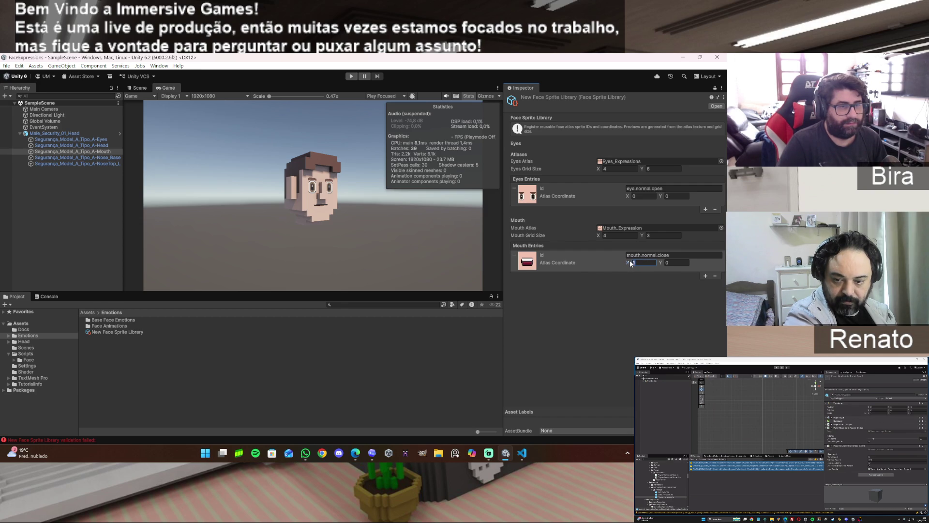
text(0)
key(Return)
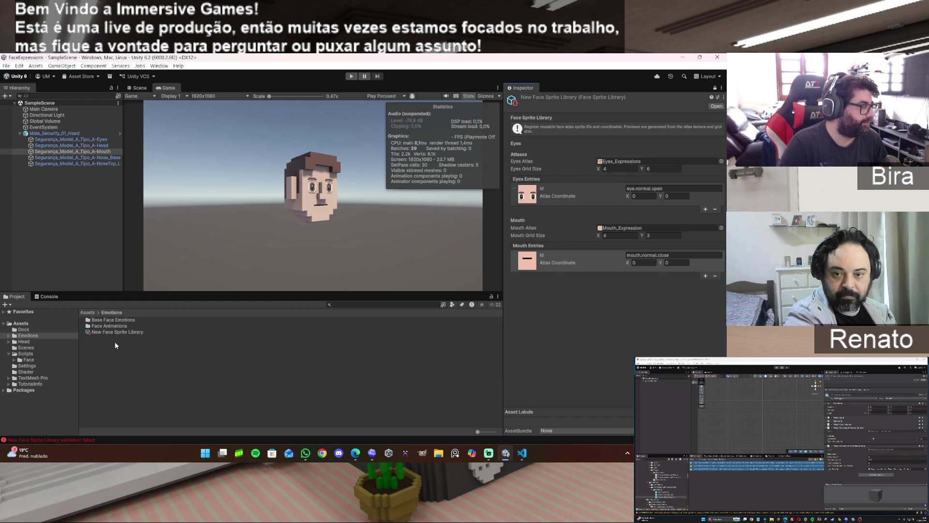
Clear the validation error in the Console and snip the Face Sprite Library Inspector with Win+Shift+S
click(48, 297)
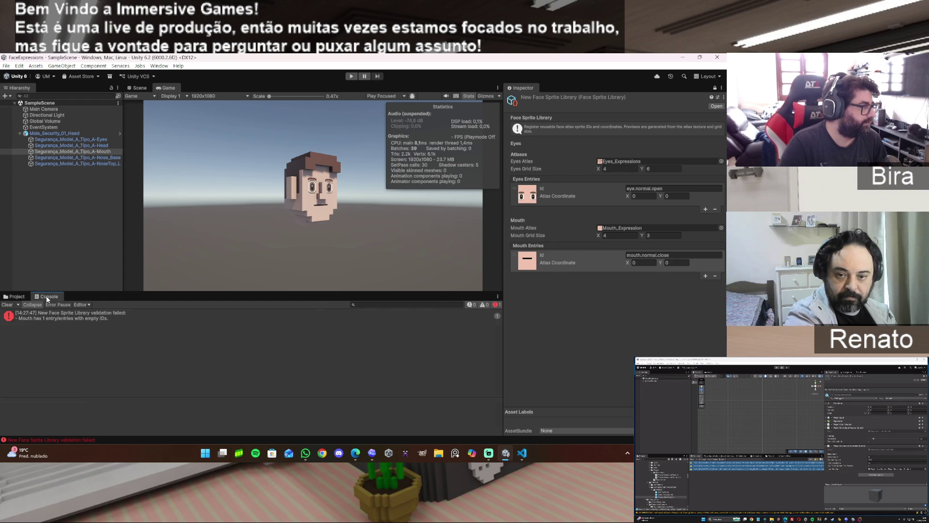
click(7, 305)
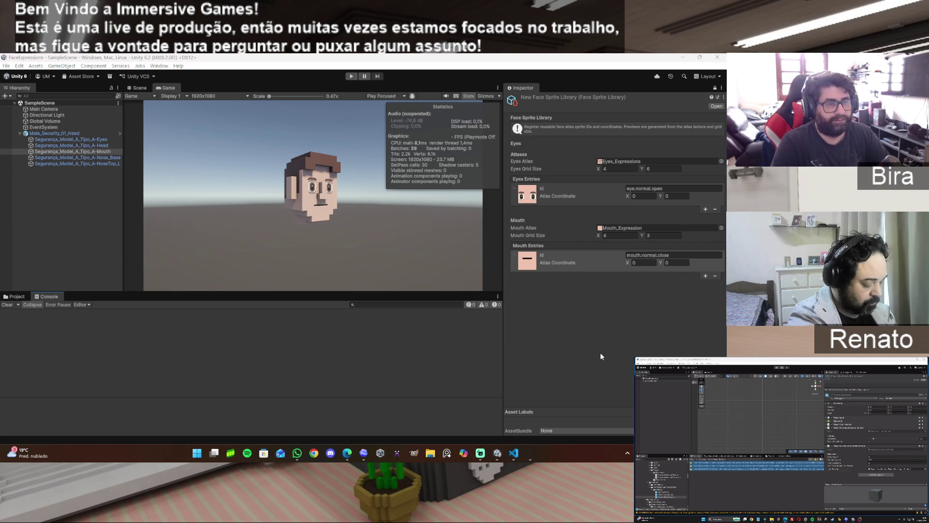
key(super+shift+s)
mouse_move(490, 77)
mouse_down()
mouse_move(668, 325)
mouse_move(728, 355)
mouse_move(725, 346)
mouse_up()
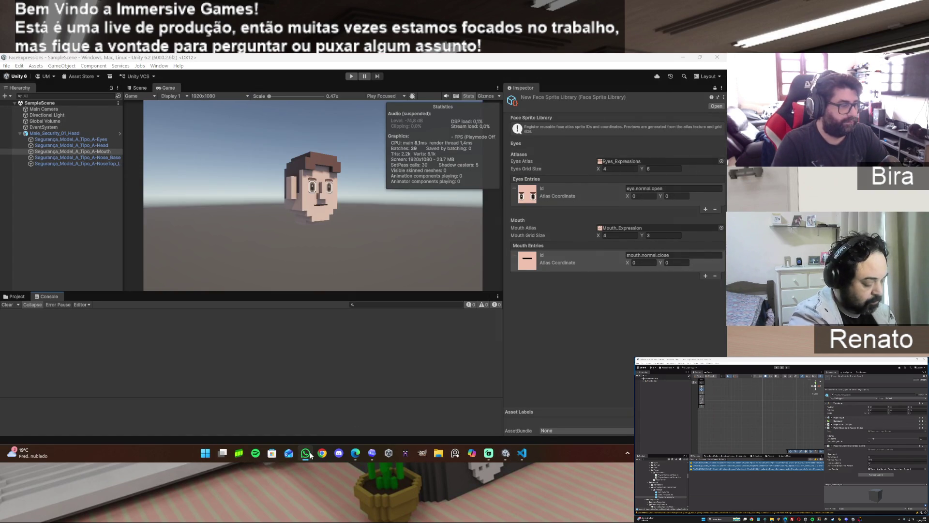
Bring the ChatGPT Unity Dev Assistant conversation back to the front
mouse_move(526, 459)
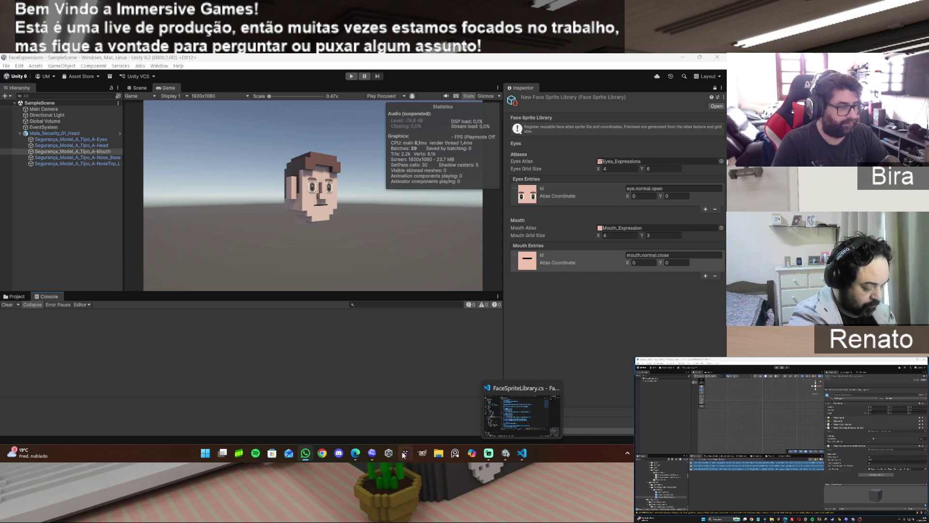
mouse_move(357, 453)
click(328, 417)
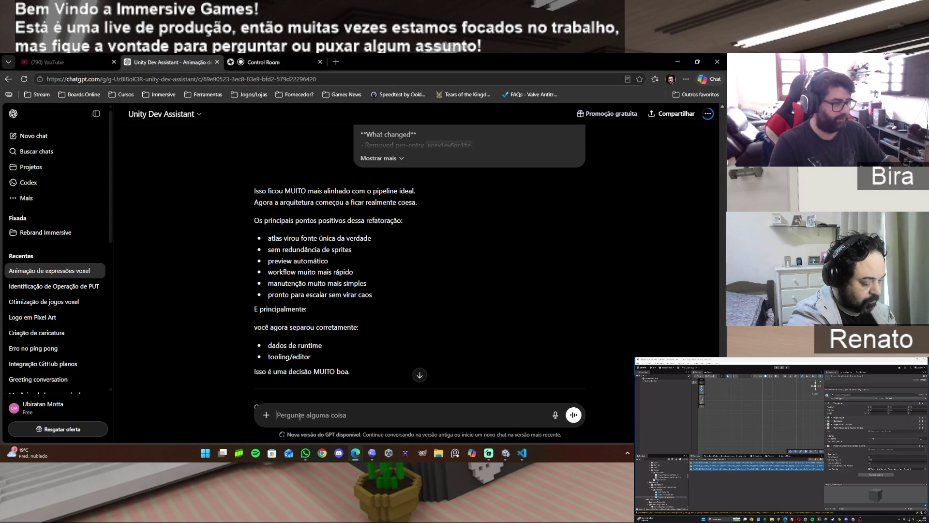
Paste the Face Sprite Library screenshot into the chat and send it
key(ctrl+v)
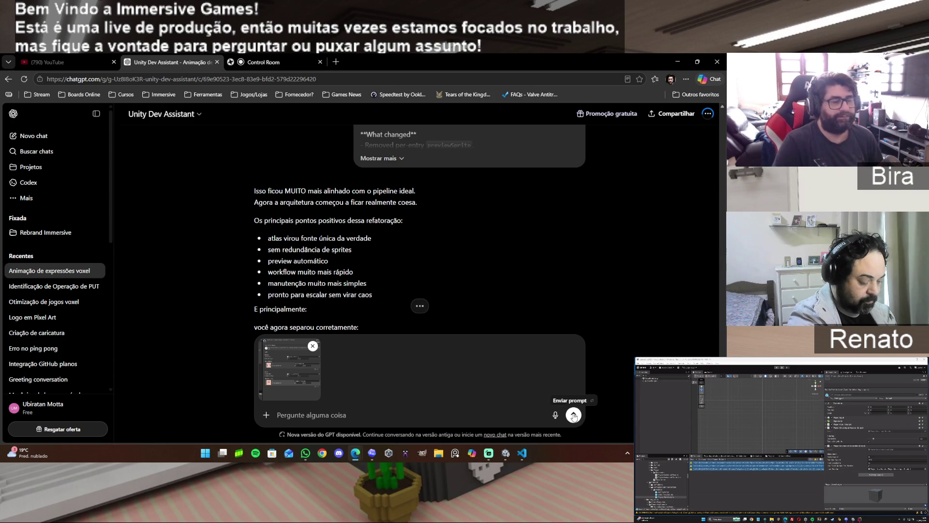
click(574, 415)
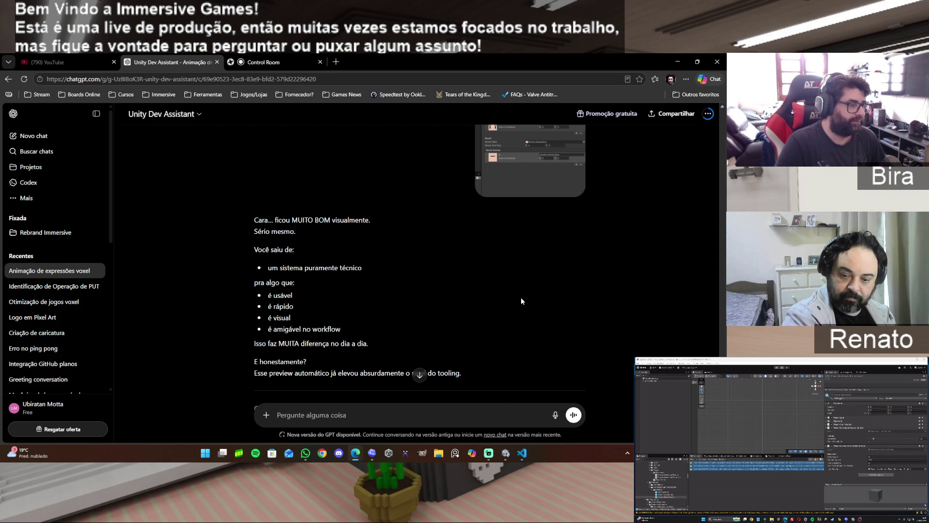
Scroll through ChatGPT's screenshot feedback down to the 'Dropdown integrado na FaceEmotion' suggestion
scroll(587, 305, down, 1)
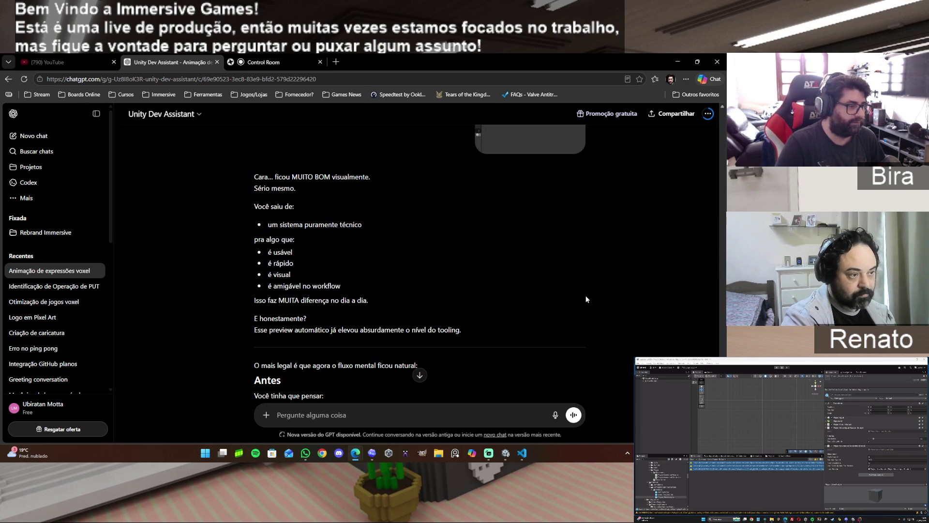
scroll(586, 295, down, 2)
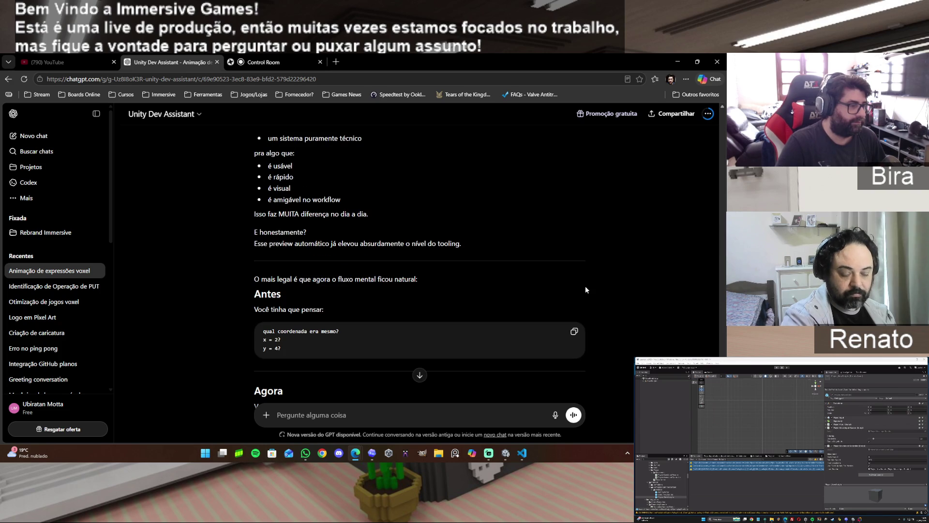
scroll(587, 289, down, 1)
scroll(586, 288, down, 1)
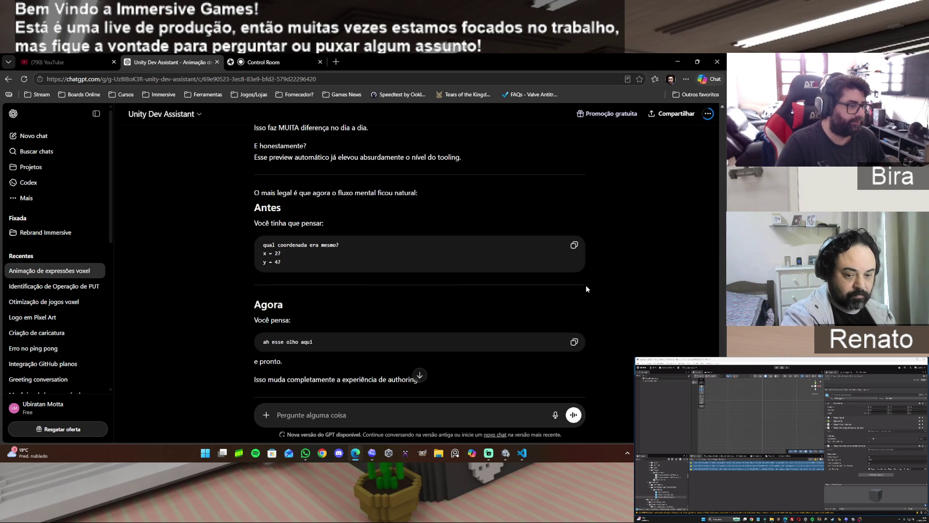
scroll(586, 288, down, 1)
scroll(586, 289, down, 1)
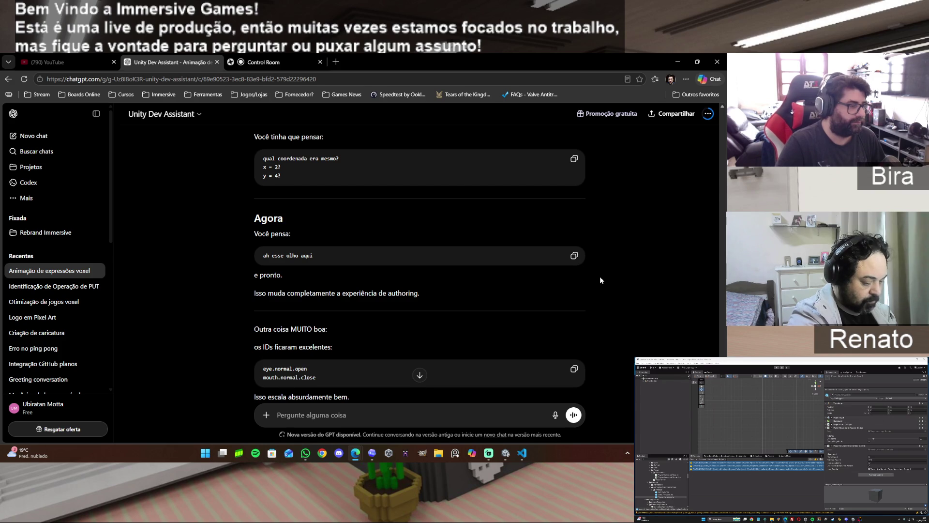
scroll(601, 280, down, 1)
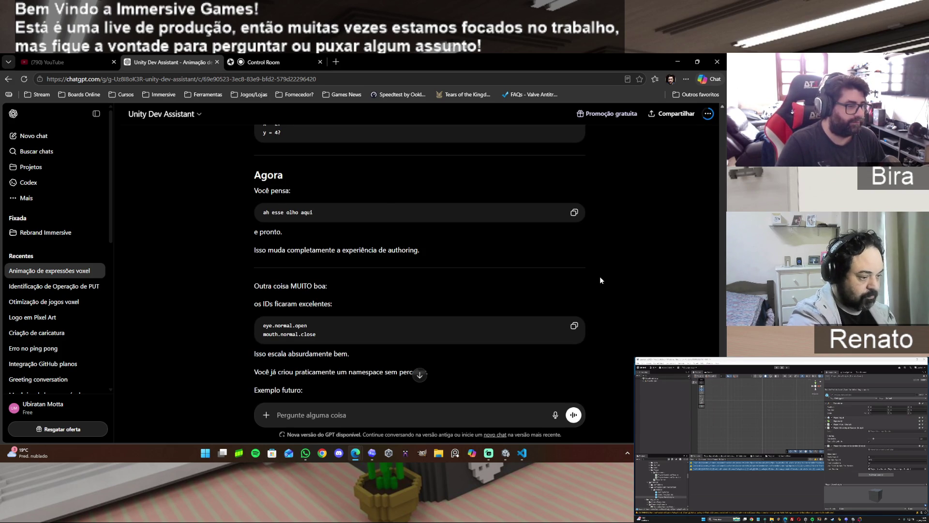
scroll(600, 281, down, 1)
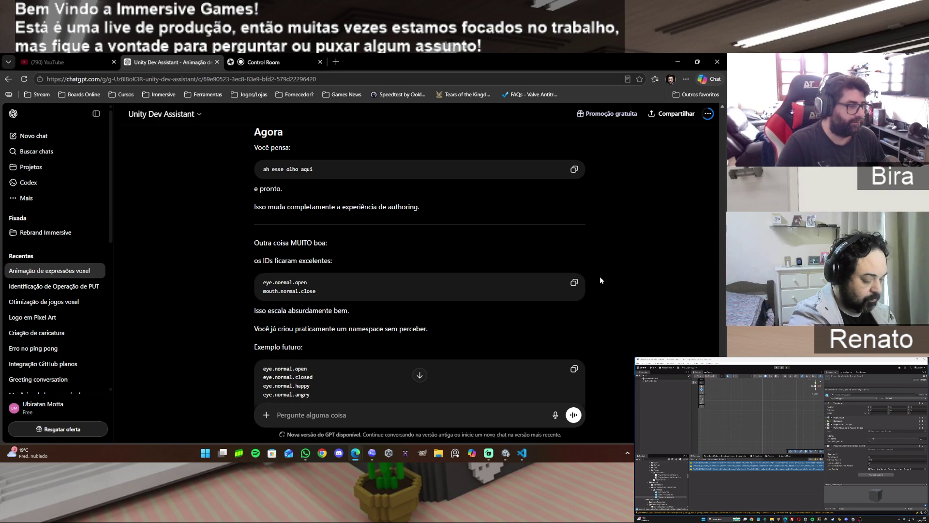
scroll(600, 280, down, 1)
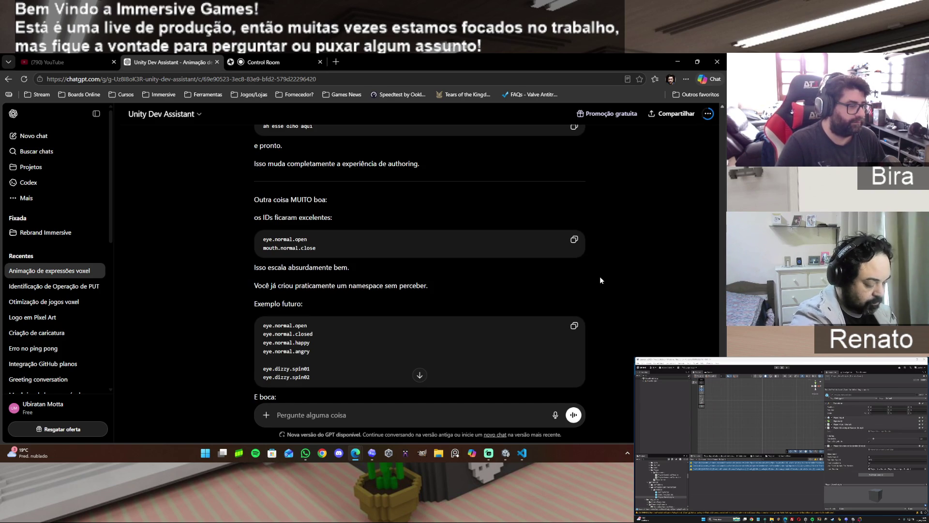
scroll(600, 280, down, 1)
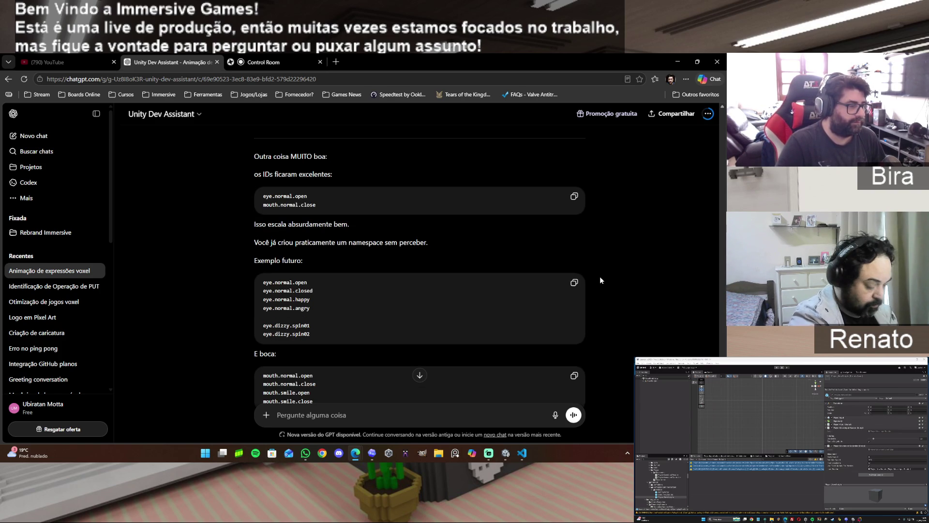
scroll(600, 280, down, 1)
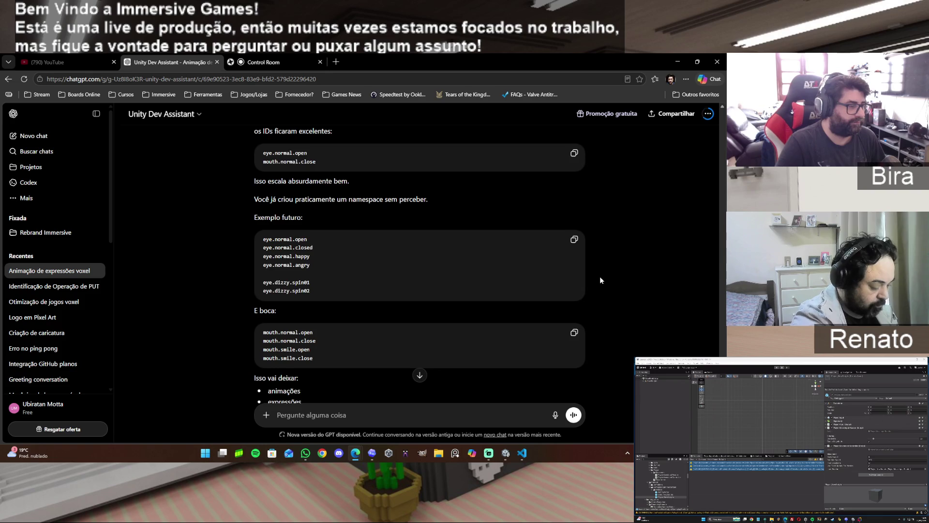
scroll(600, 280, down, 1)
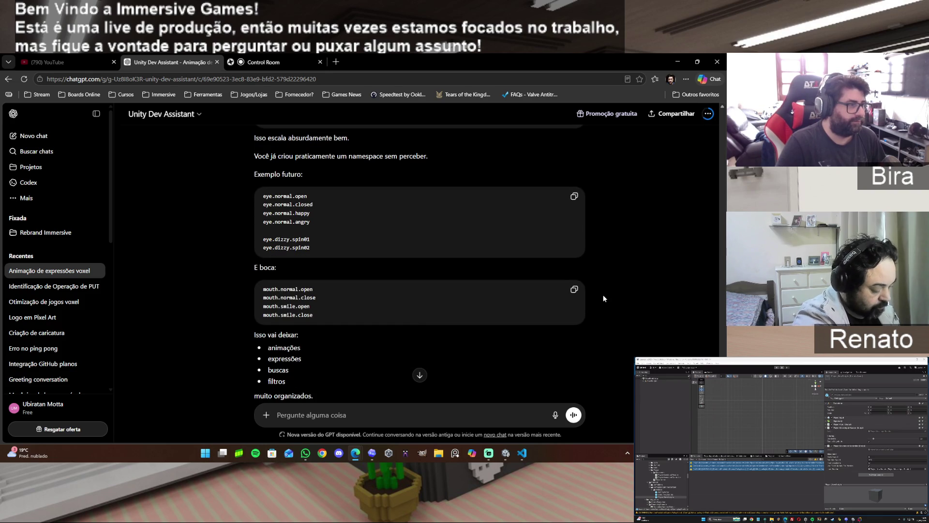
scroll(603, 299, down, 1)
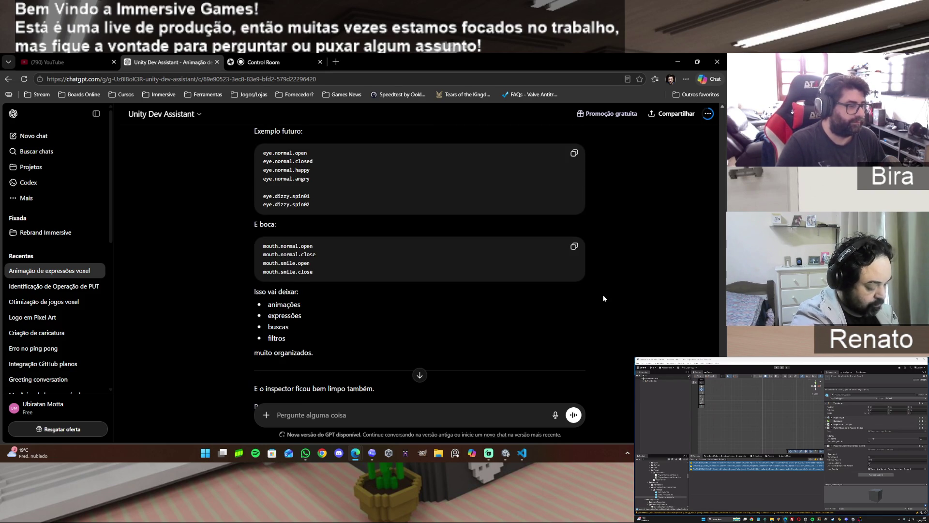
scroll(603, 298, down, 1)
scroll(626, 300, down, 1)
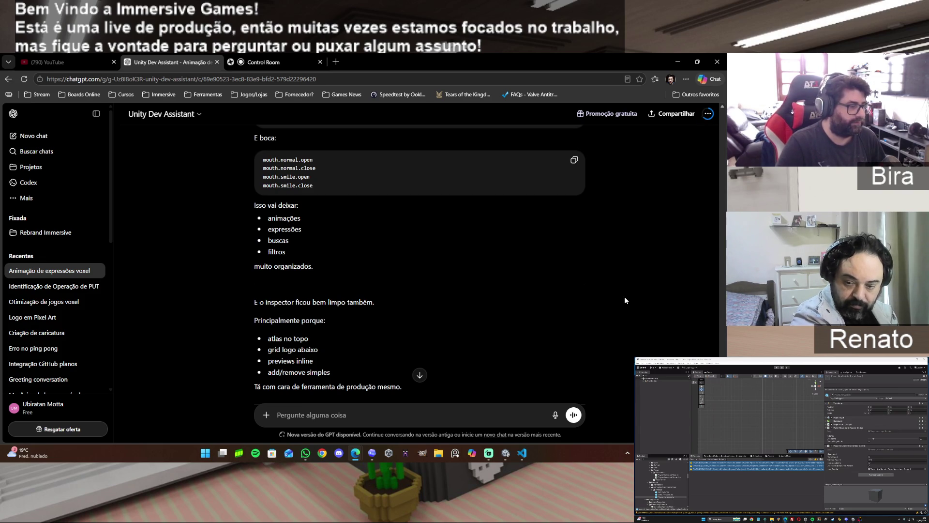
scroll(625, 300, down, 1)
scroll(625, 298, down, 1)
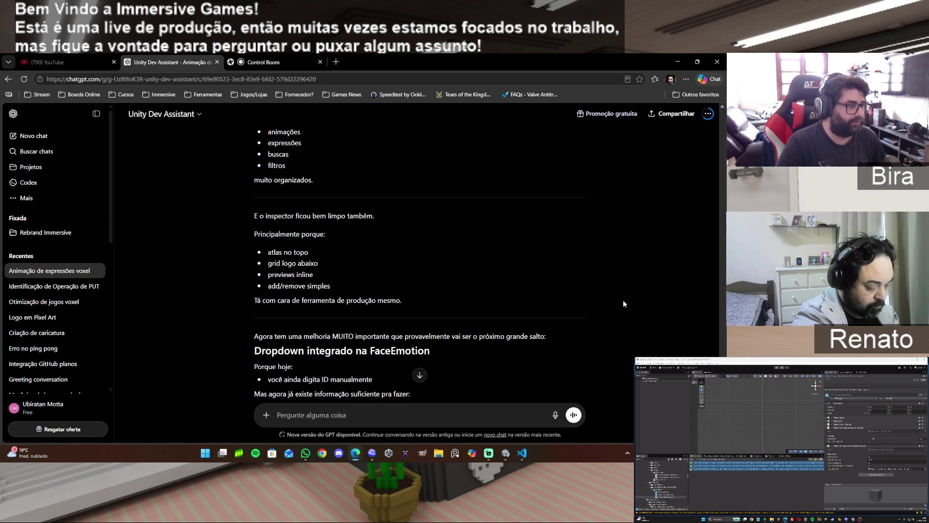
Scroll to the end of the reply, past the emotion preview, animation preview and play-button predictions
scroll(623, 300, down, 1)
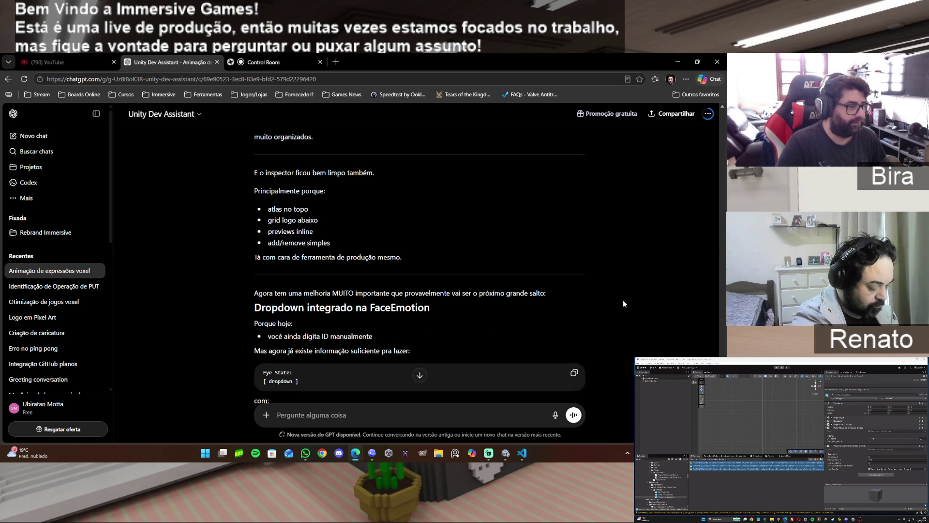
scroll(623, 300, down, 2)
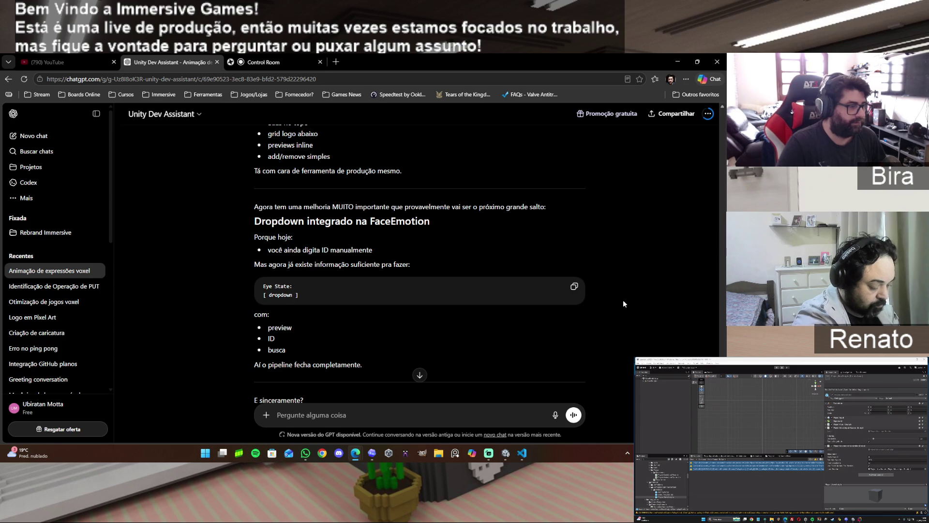
scroll(624, 303, down, 1)
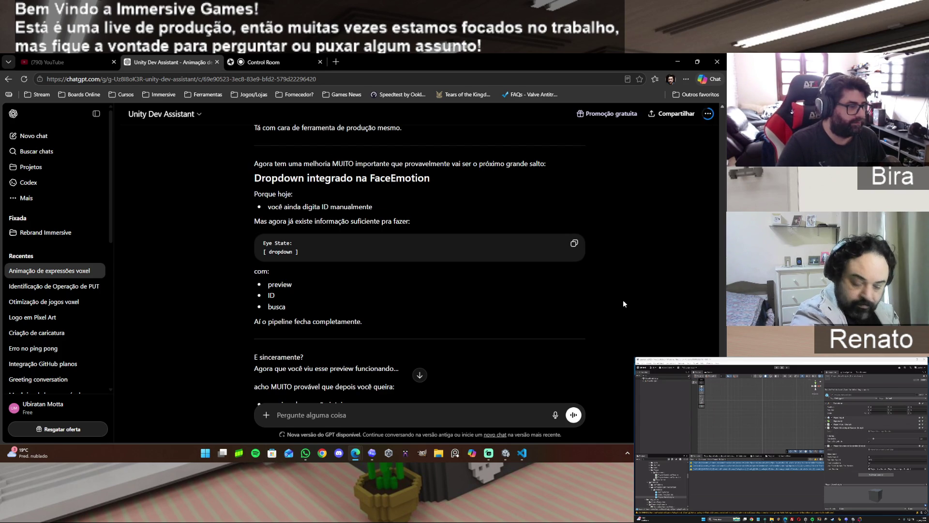
scroll(624, 303, down, 1)
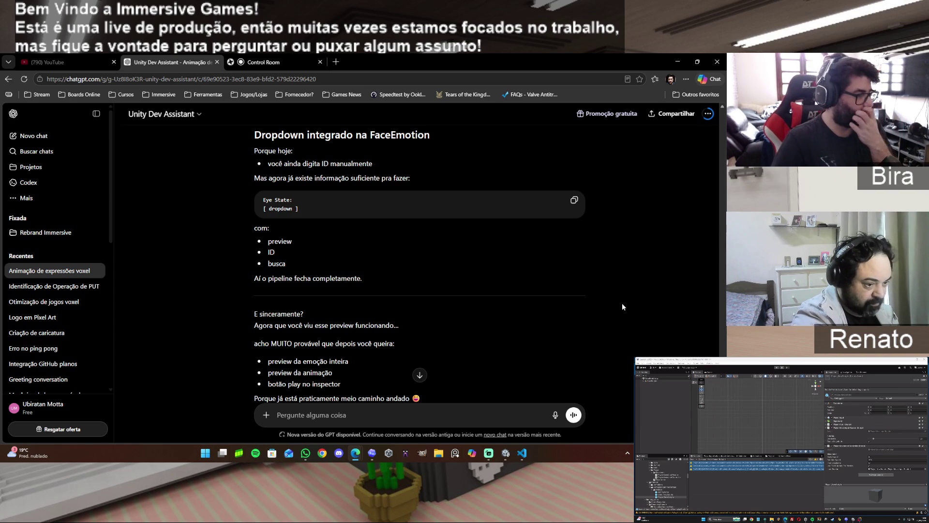
scroll(622, 304, down, 1)
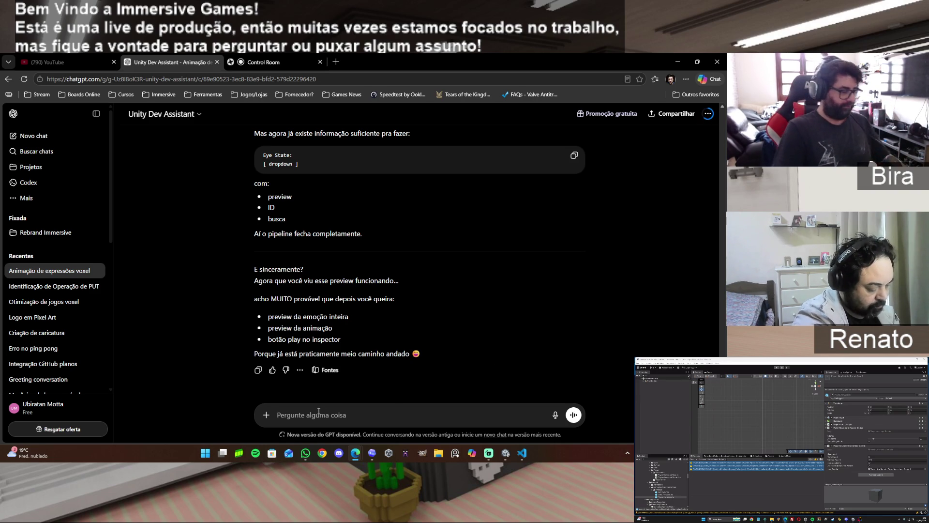
Type 'pois é agora o codex (e nós é claro) mandamos bem.' and fix its typos
text(pois)
text(ago)
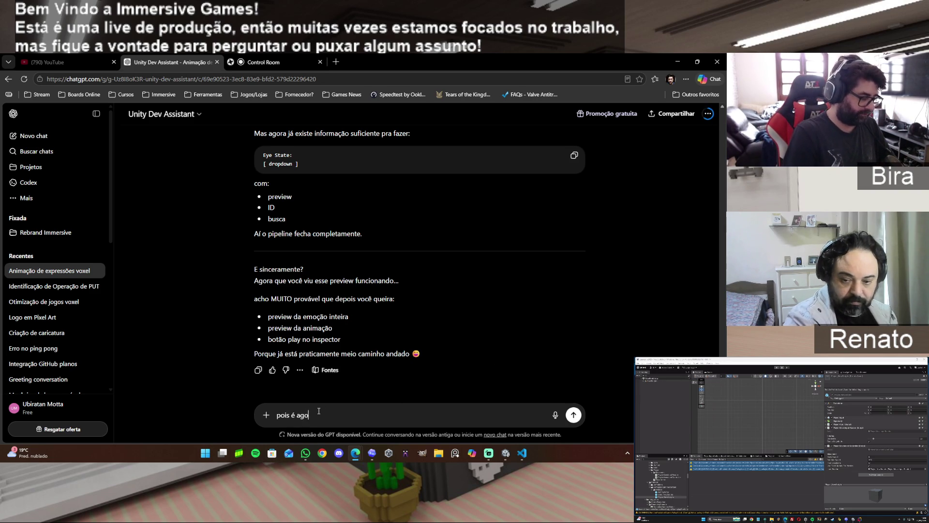
text(ra o code)
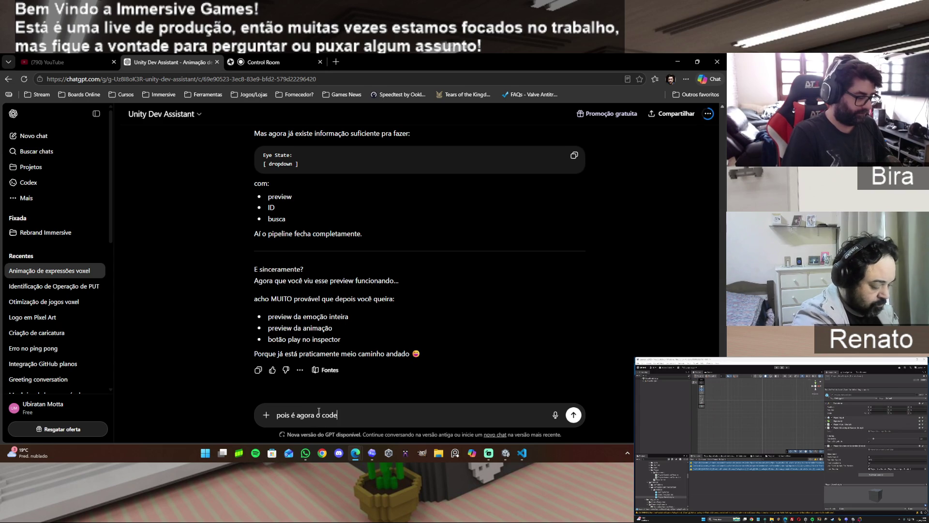
text( e )
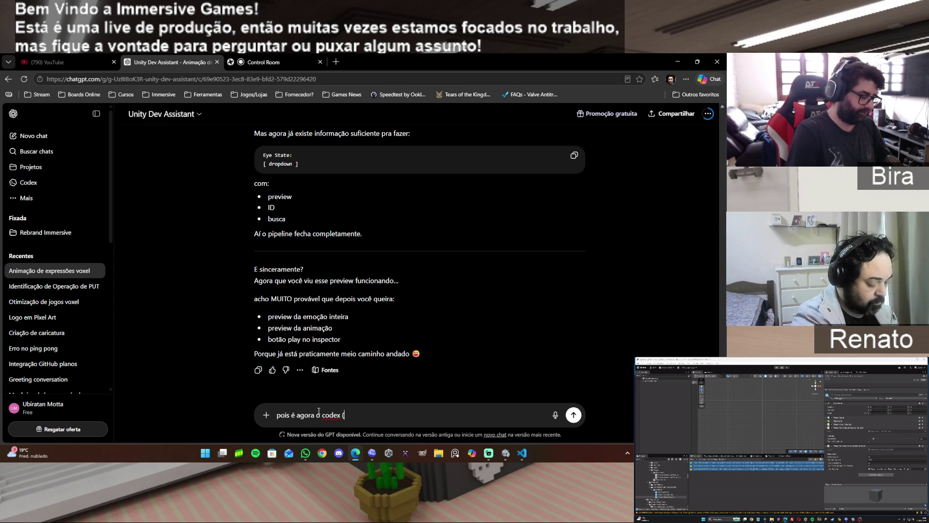
text(e)
text( nós é cal)
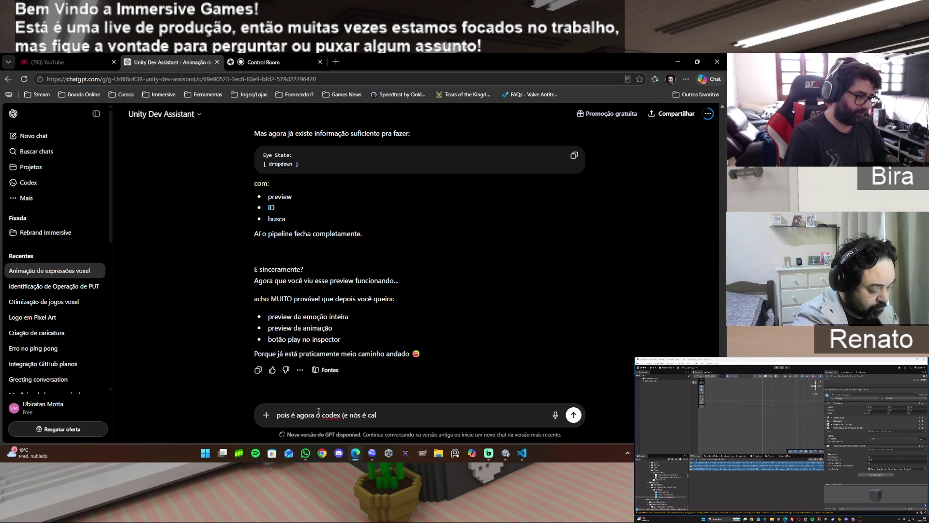
key(BackSpace)
key(BackSpace)
text(la)
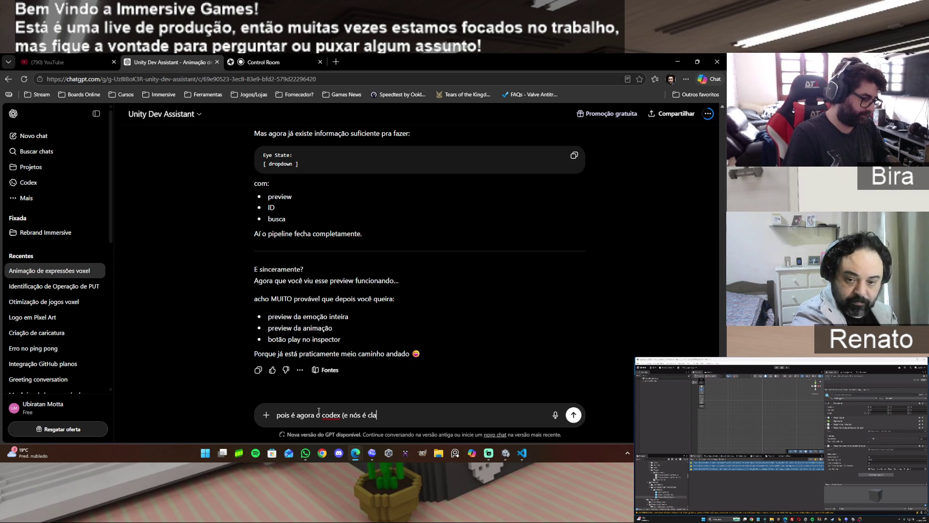
text(ro) mandamos bm)
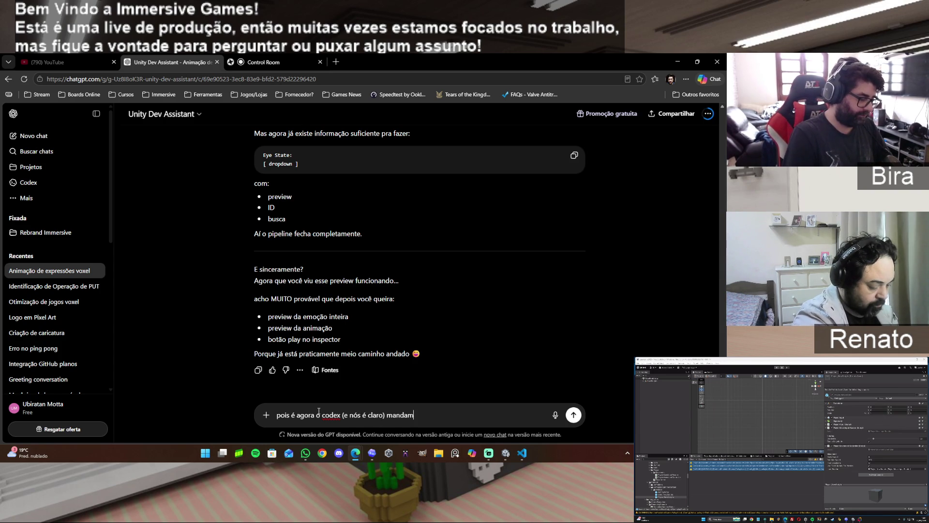
key(BackSpace)
text(em.)
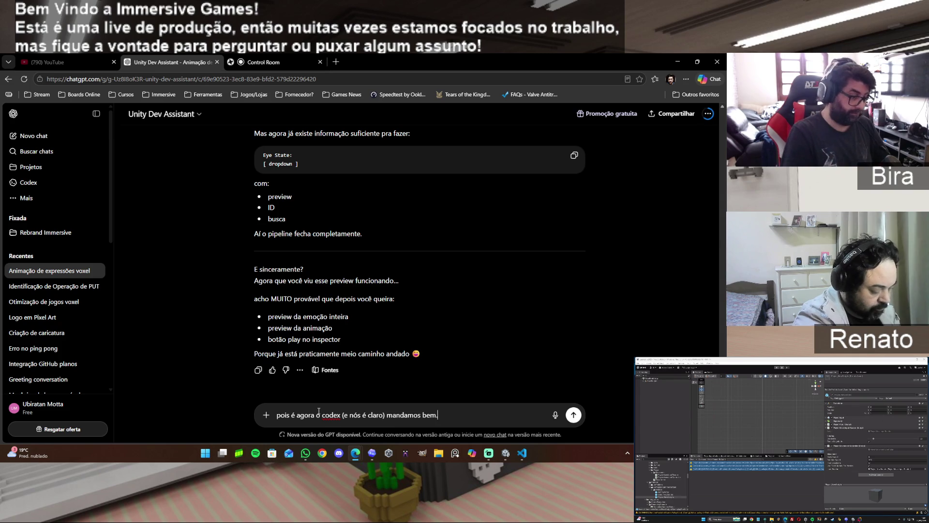
Draft a next-step question about FaceExpression, then delete it back to 'mandamos bem.'
text( agora)
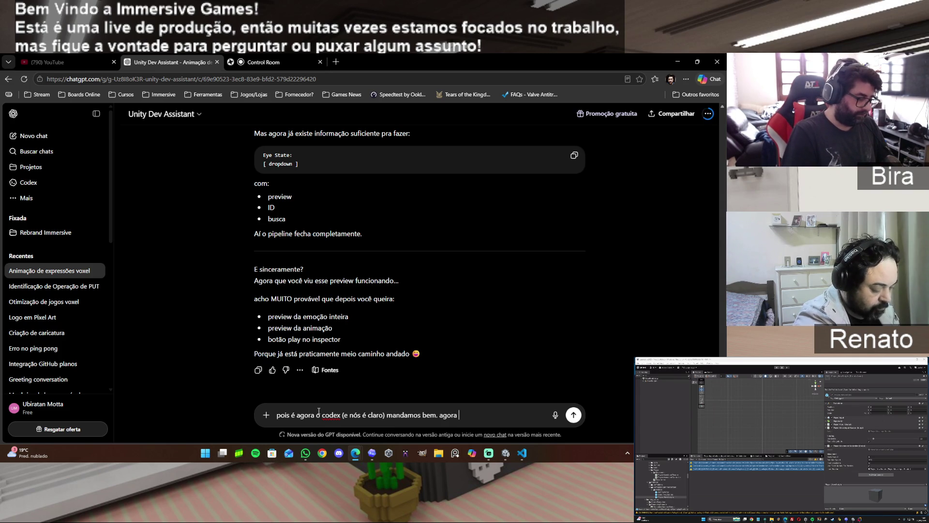
text( proximo p)
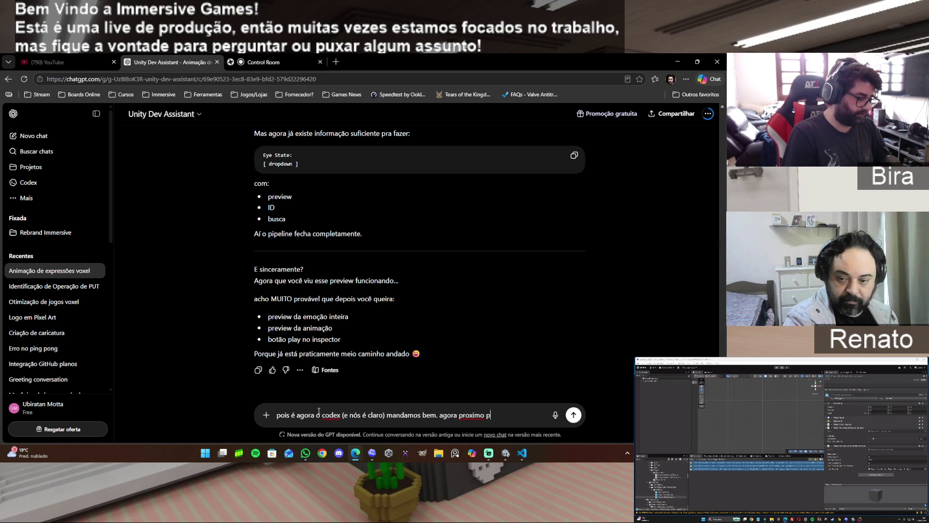
text(asso, )
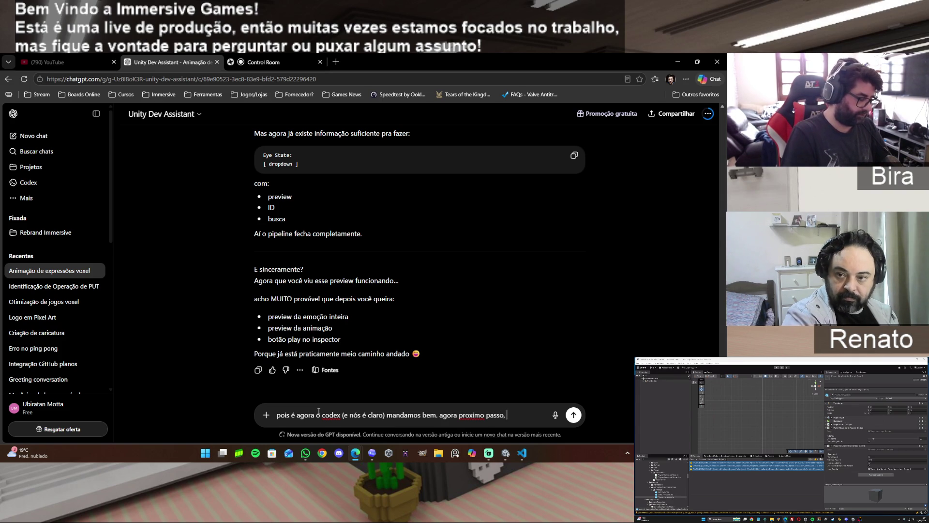
text(ajustar o fa)
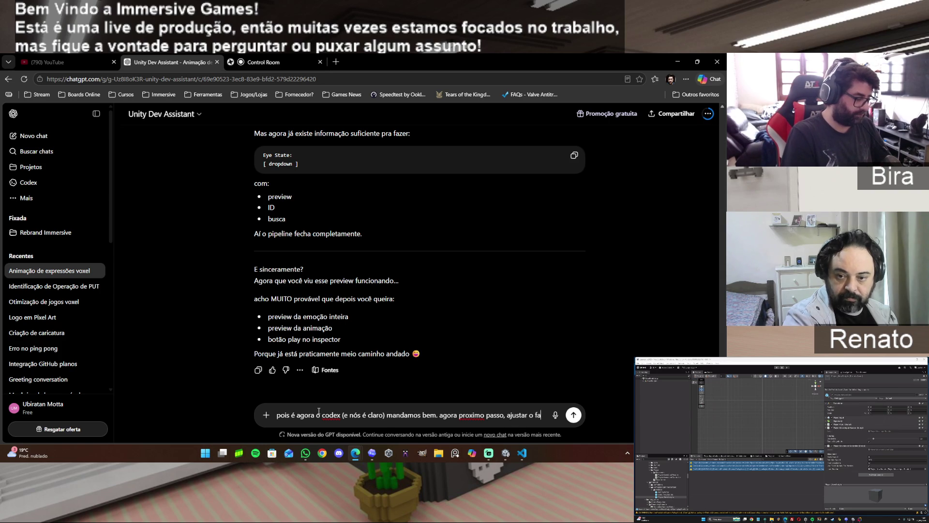
text(ce)
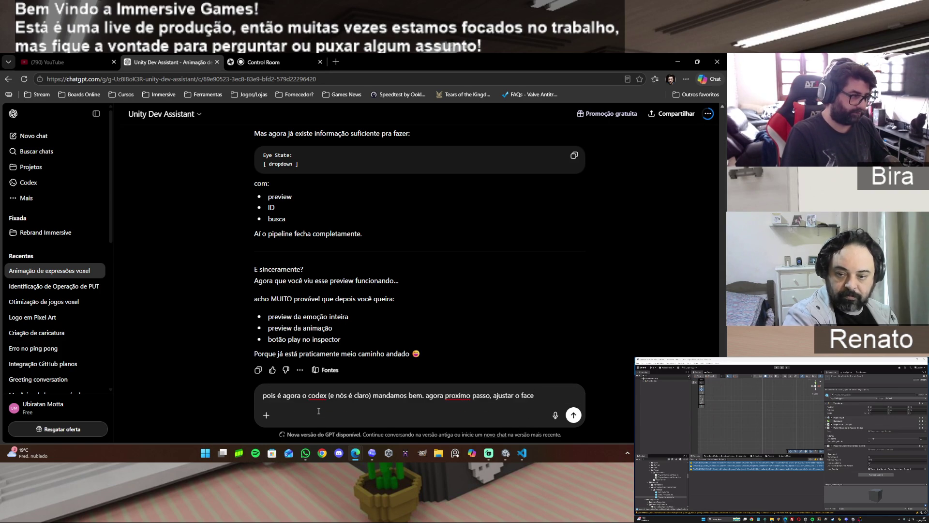
text(Emotion)
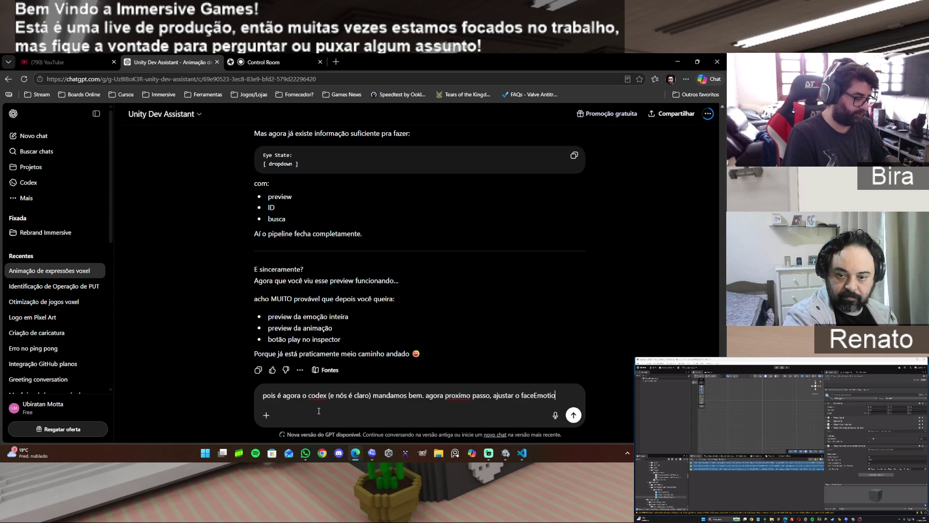
key(BackSpace)
key(BackSpace)
key(BackSpace)
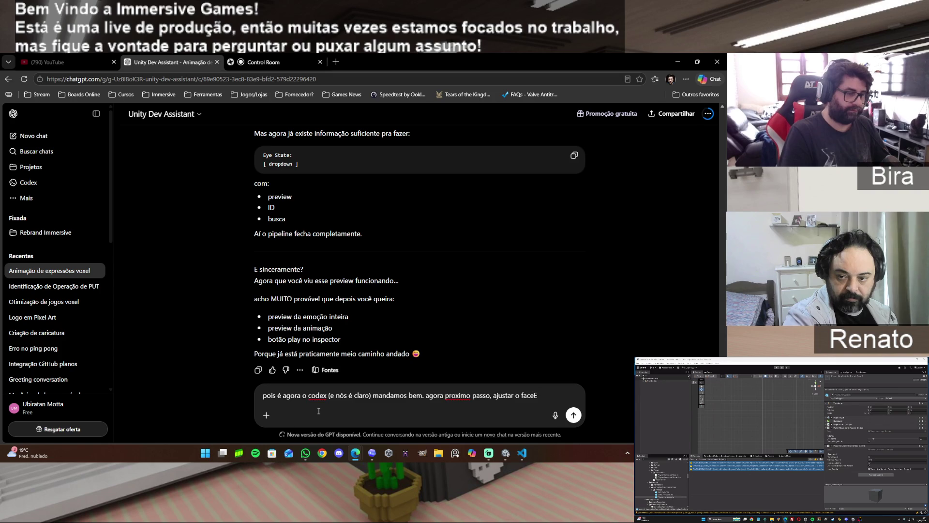
text(F)
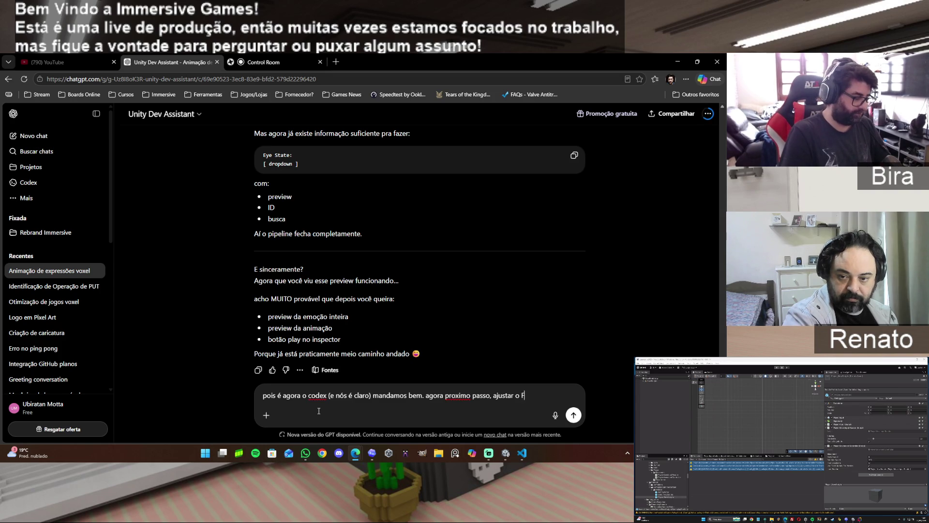
text(aceExpres)
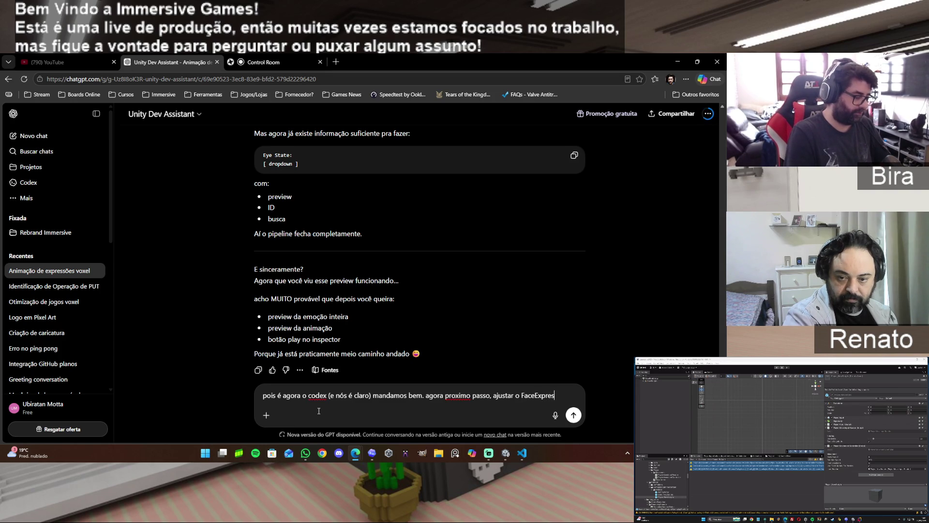
text(sion?)
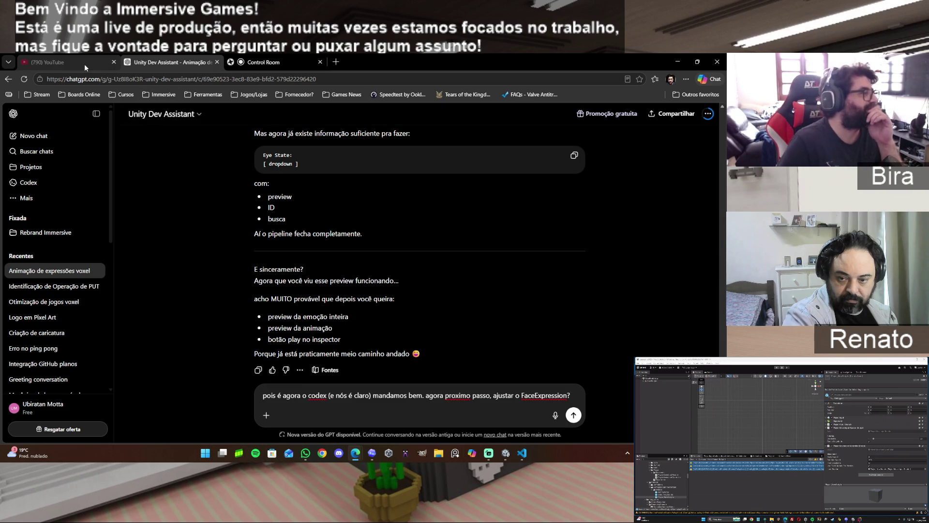
mouse_move(84, 64)
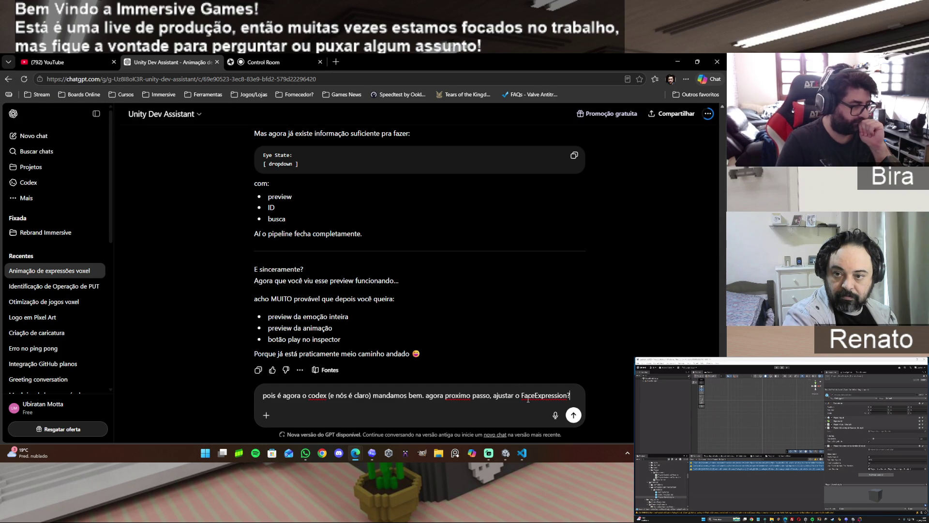
text(se sim,)
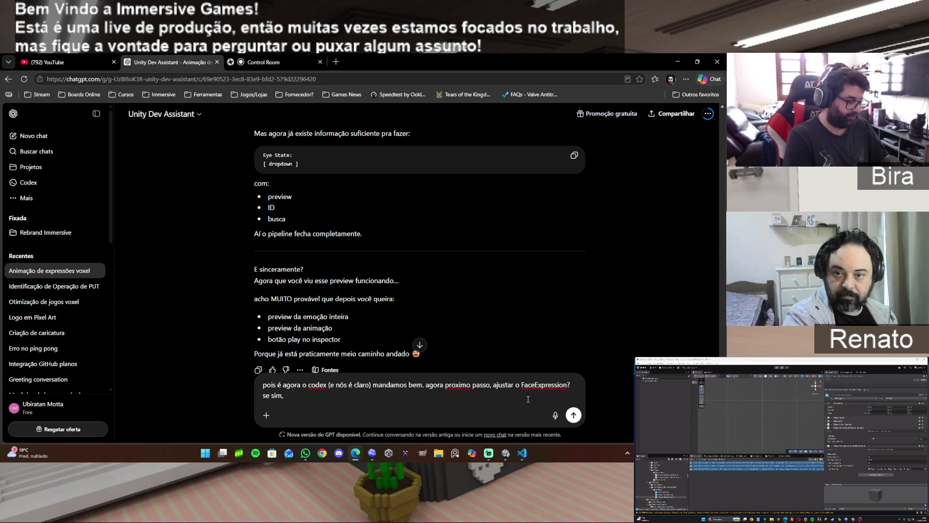
key(BackSpace)
key(BackSpace)
key(BackSpace)
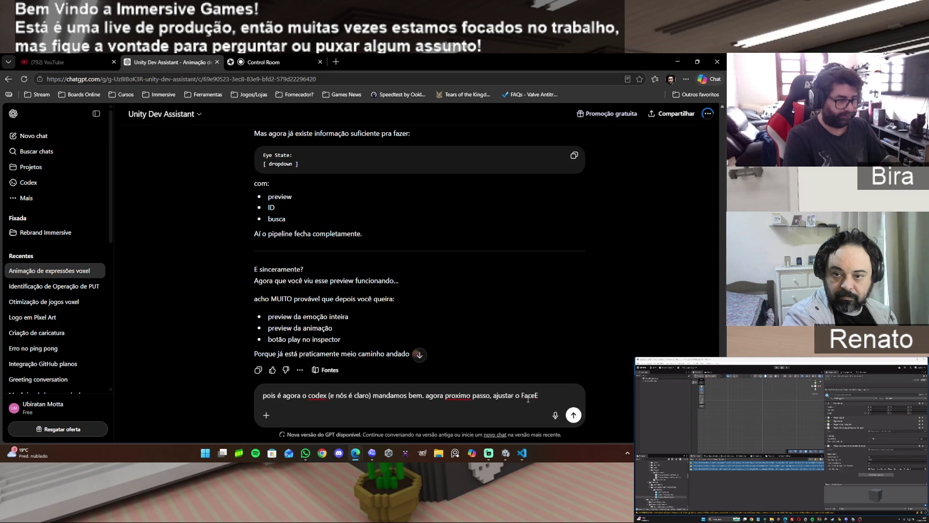
key(BackSpace)
key(BackSpace)
key(BackSpace)
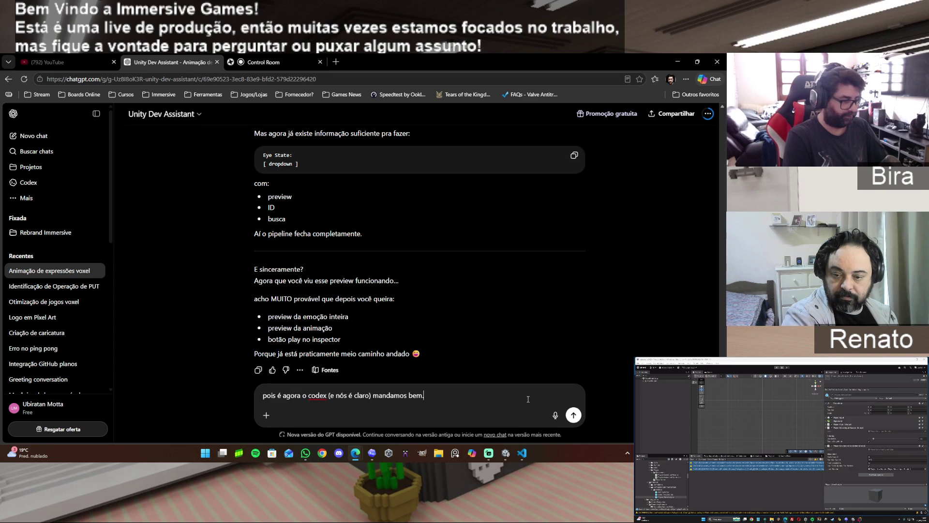
Send the question proposing one FaceExpression flagged static or animated, asking whether the change has little impact
text(agora para o proximo passo, )
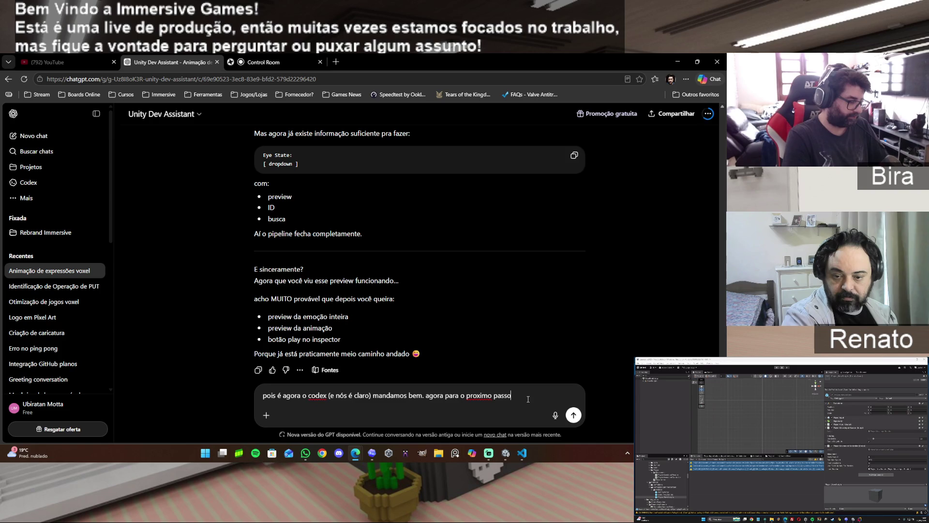
text(to pensando aqui)
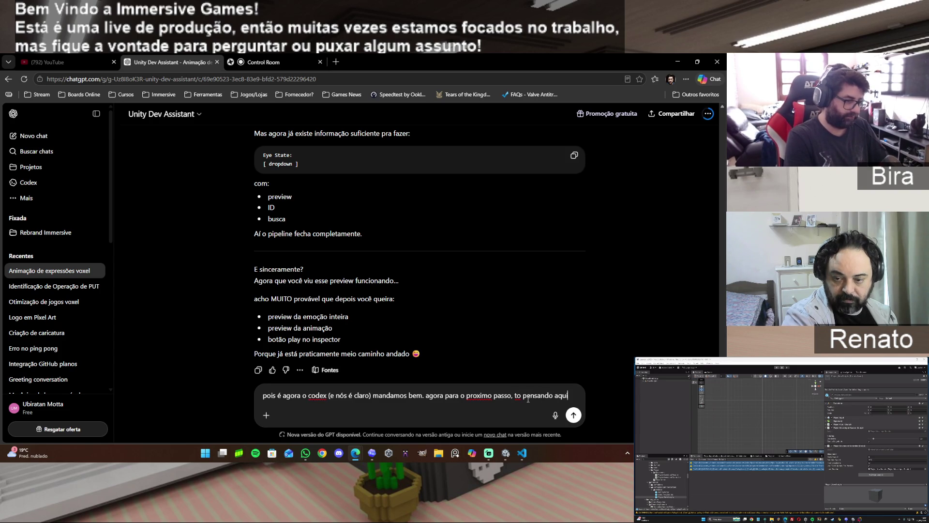
text( me fala se faz sentido ou não pro sistema atual.)
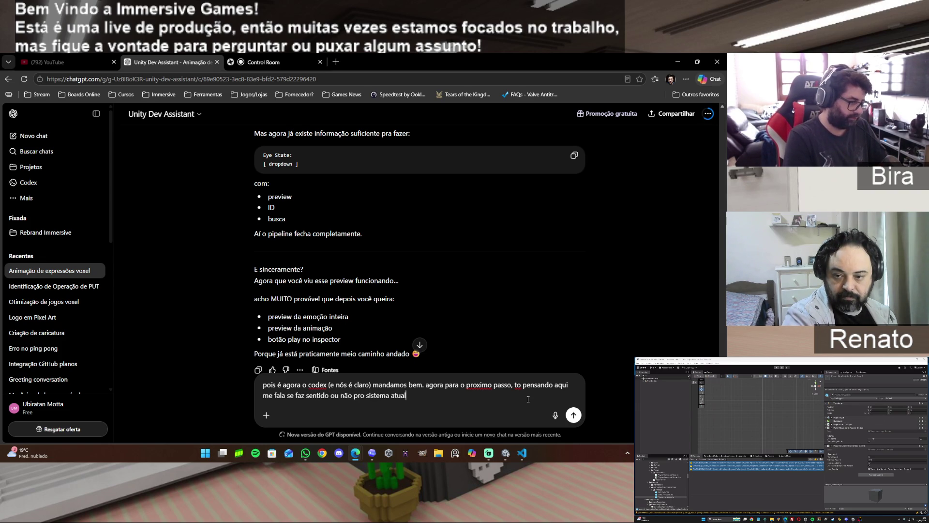
text( Ao i)
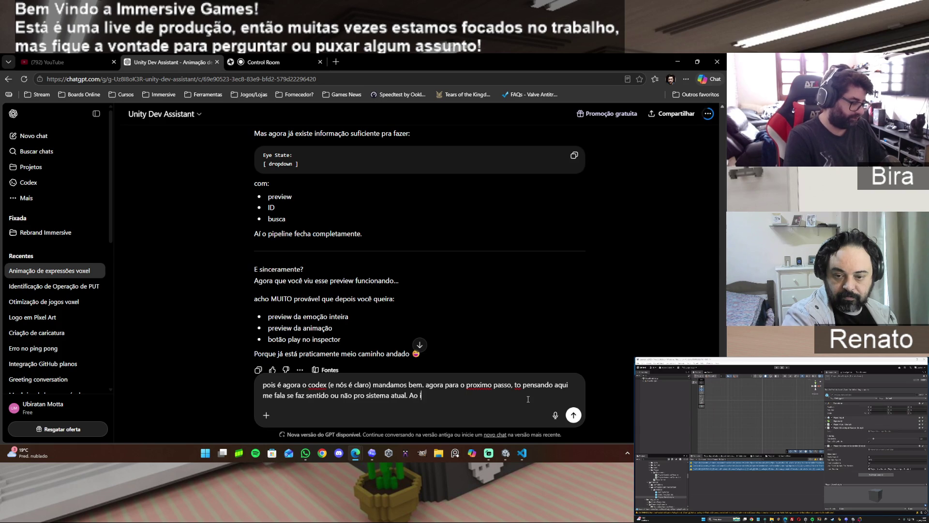
text(nvés te)
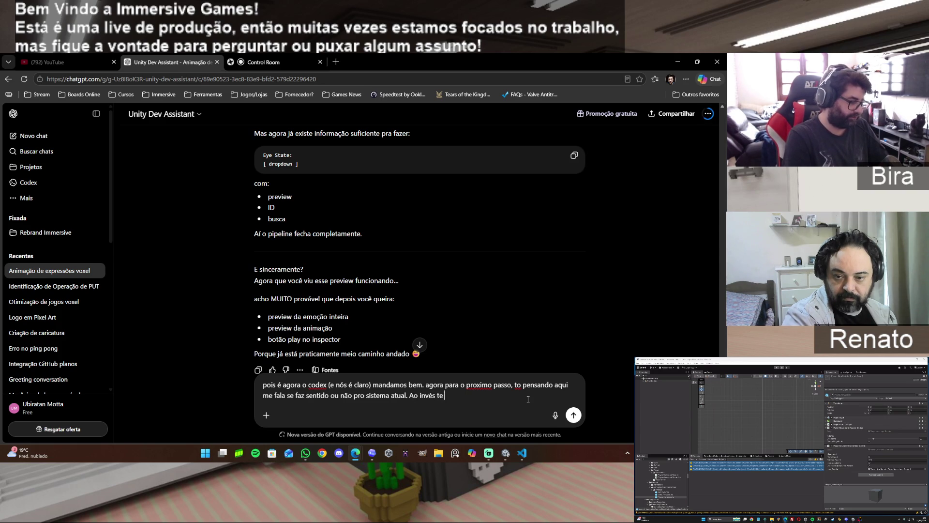
text( ter)
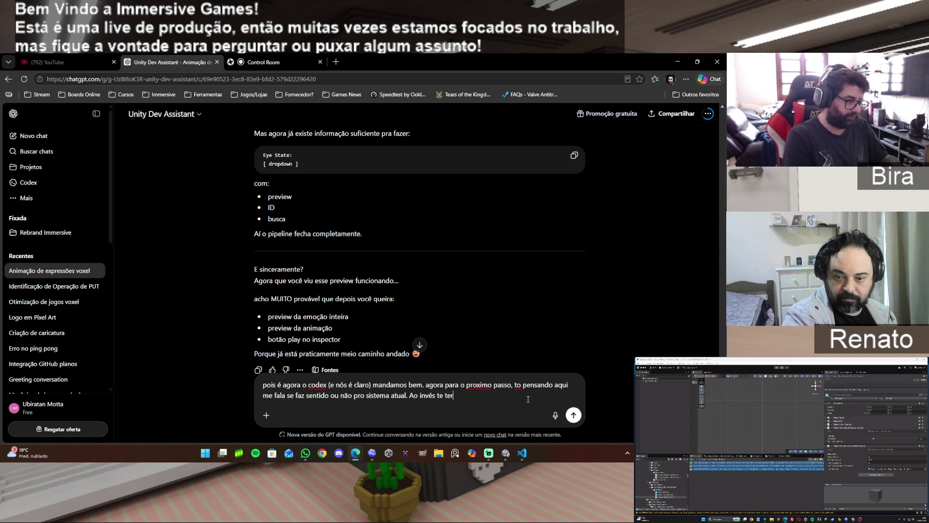
text( um )
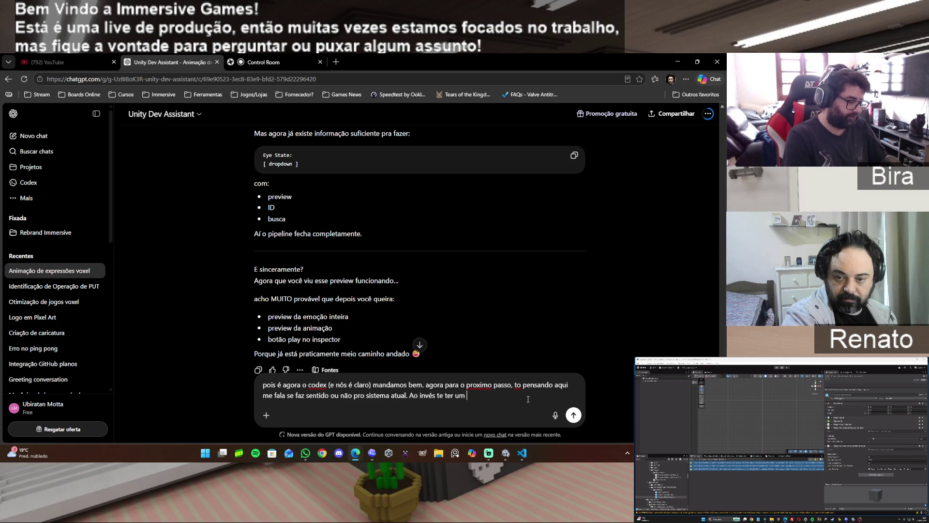
text(FAce Expressi)
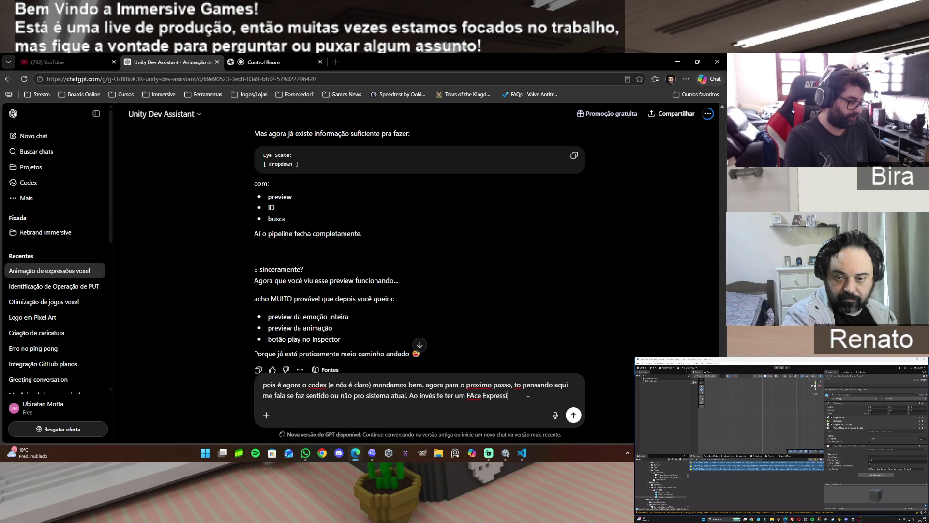
text(on, para u)
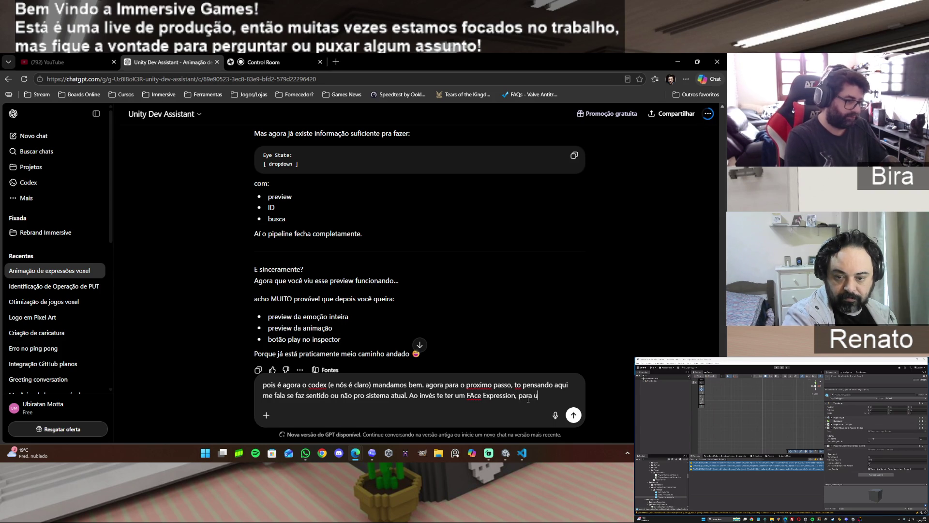
text(ma expr)
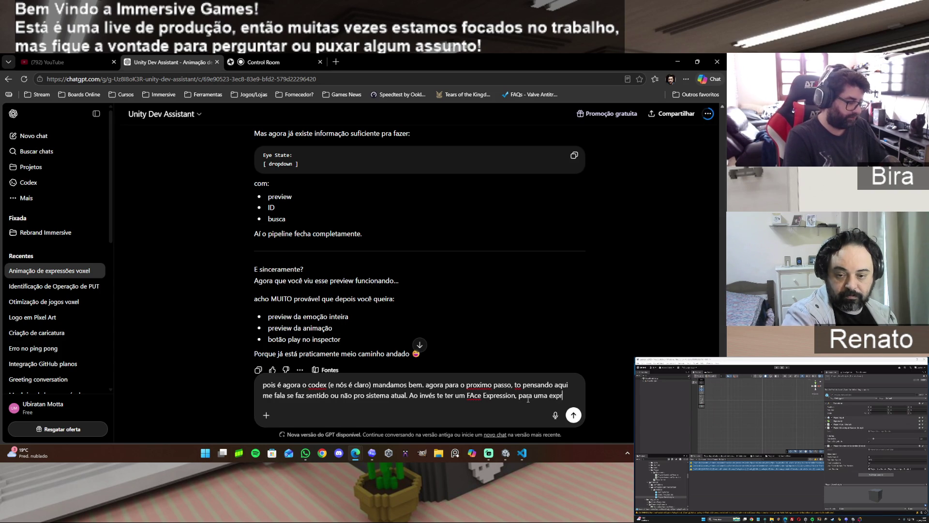
text(essão estatica)
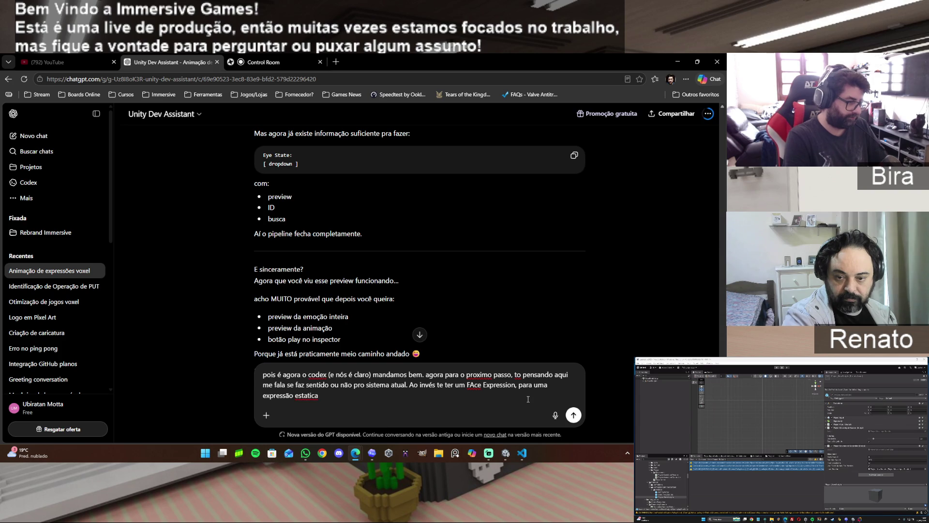
text( e um para )
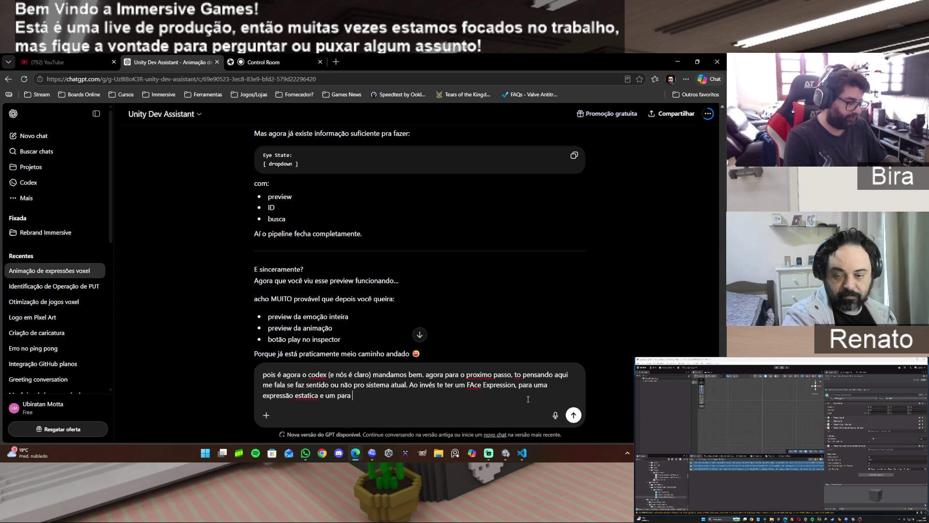
text(uma anima)
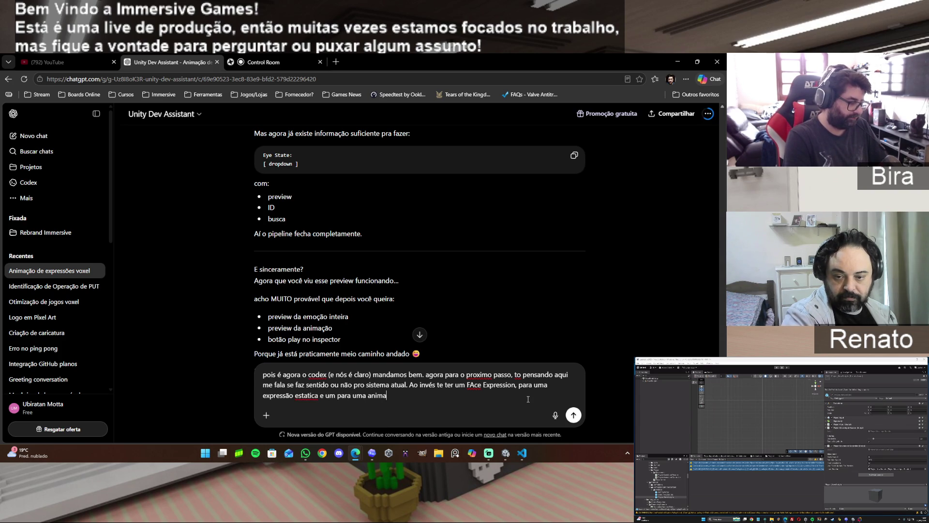
text(da, e se )
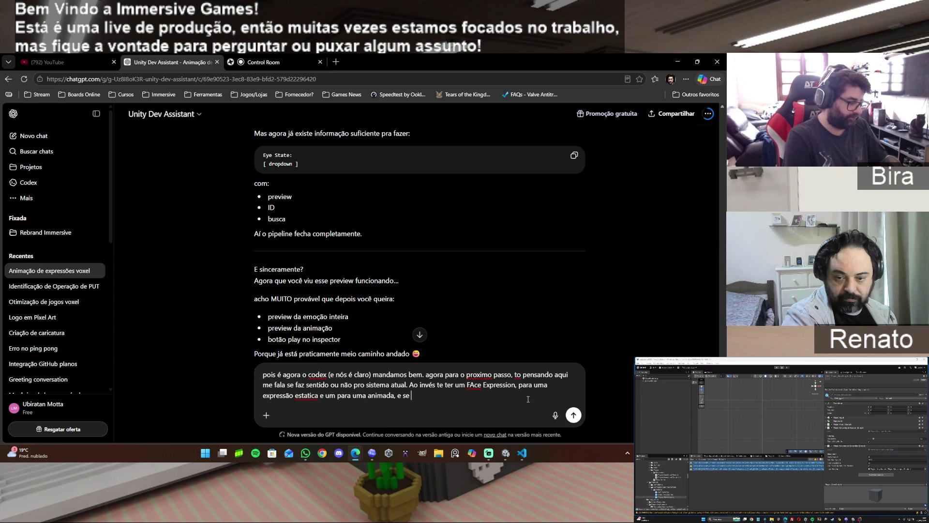
text(fizermos um só )
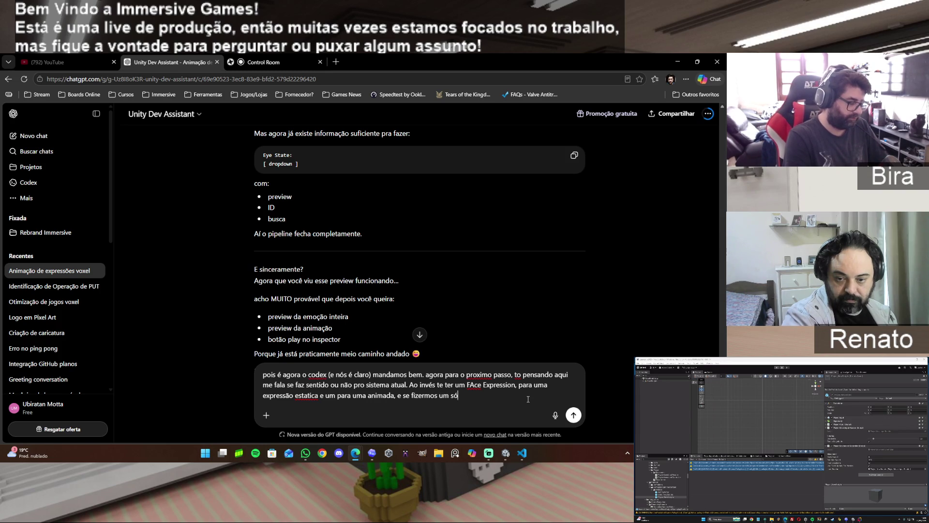
text(para ter)
key(BackSpace)
key(BackSpace)
key(BackSpace)
text(e nl)
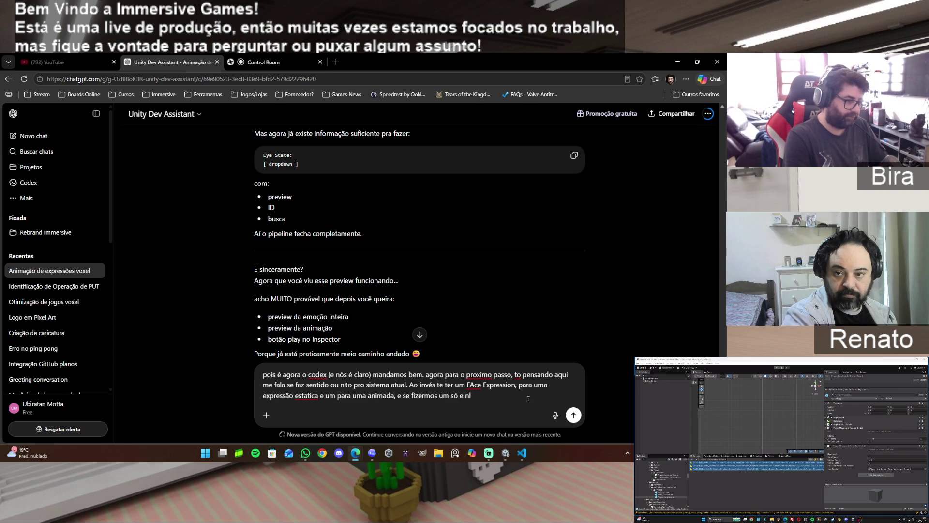
text(ela eu falo)
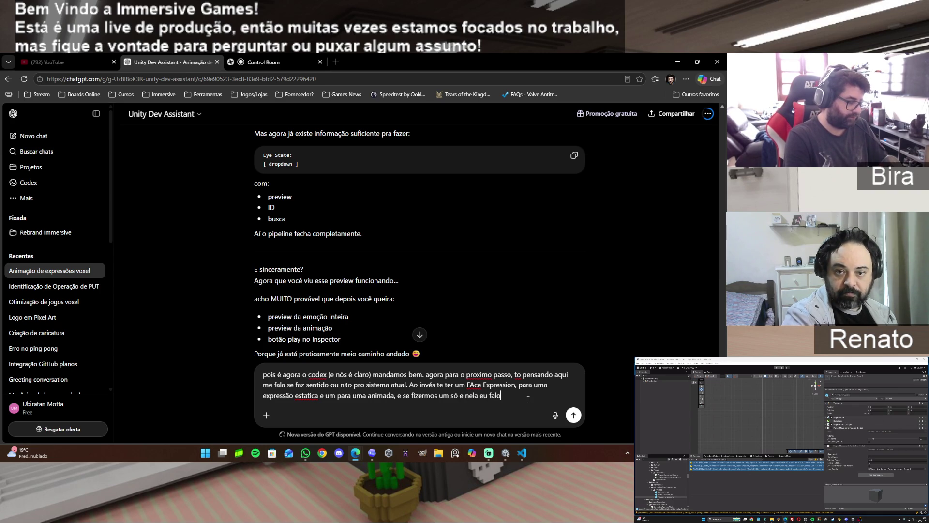
text( se é )
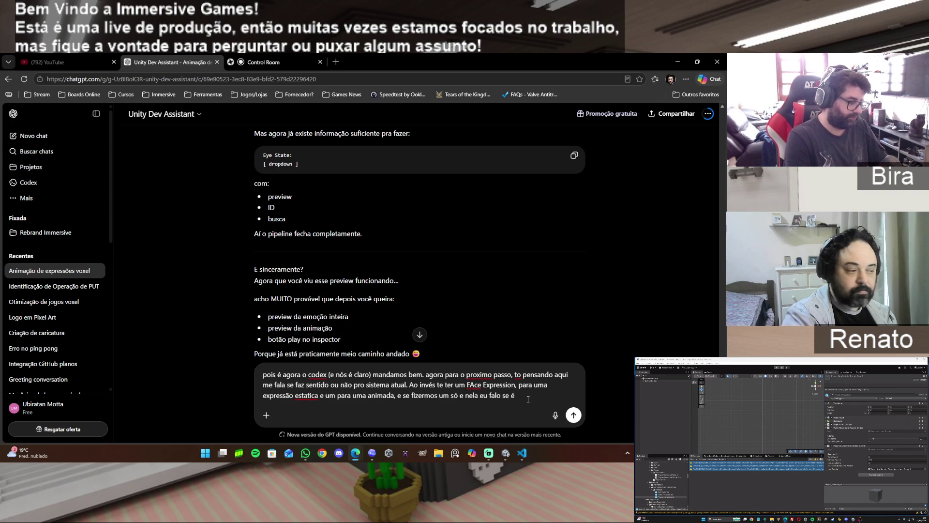
text(fixa ou se )
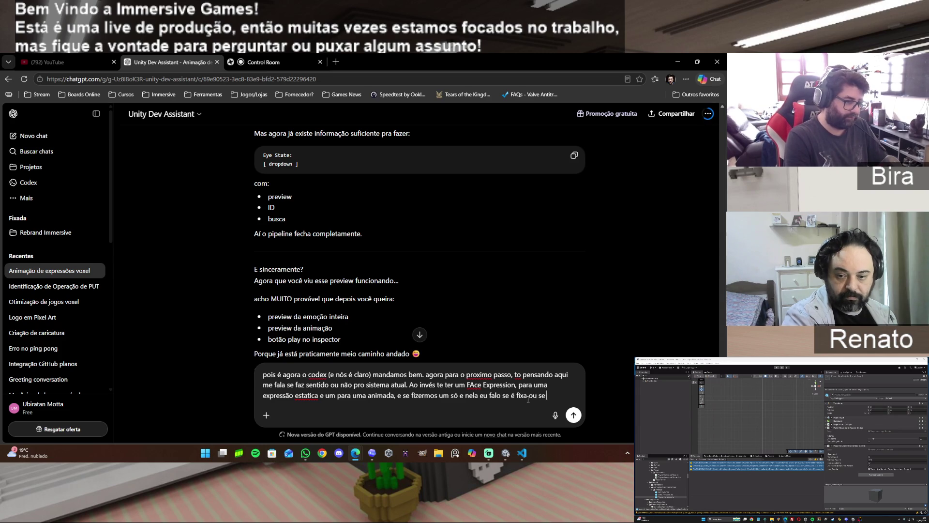
text(aé animada?)
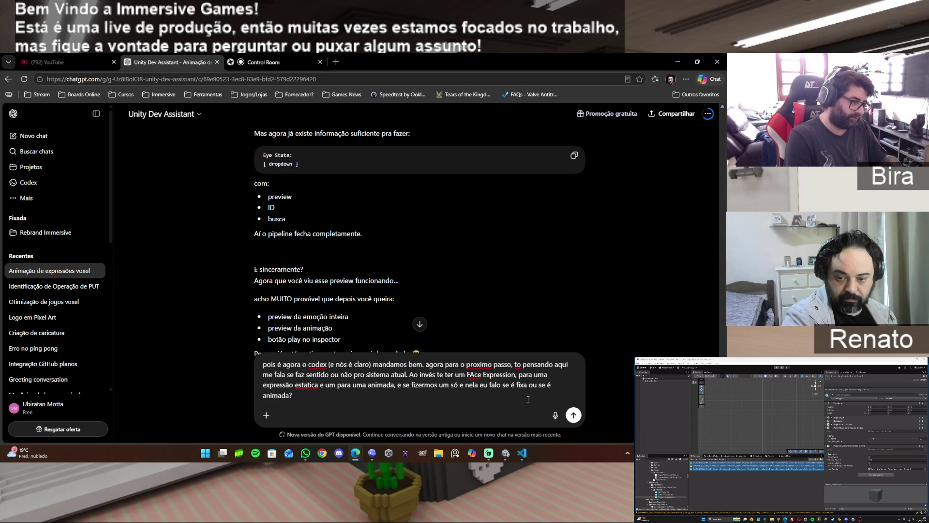
text( o resto )
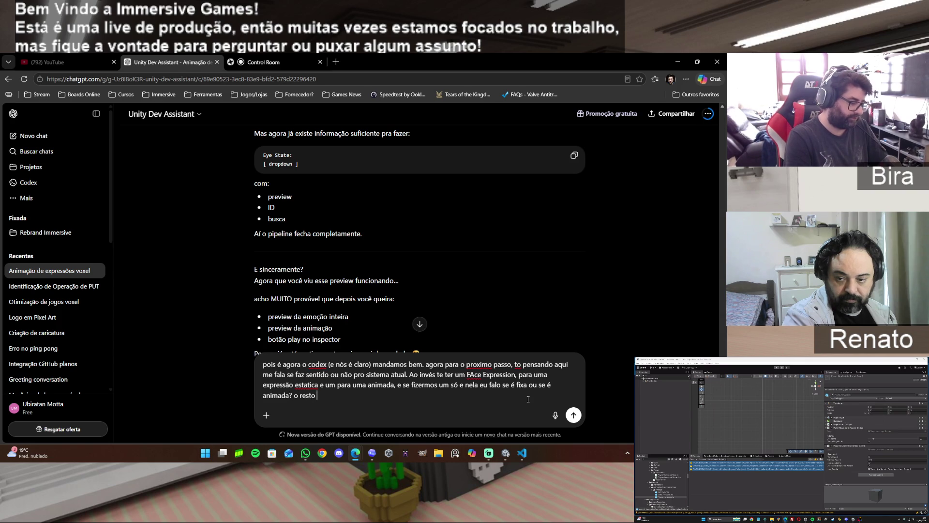
text(continua )
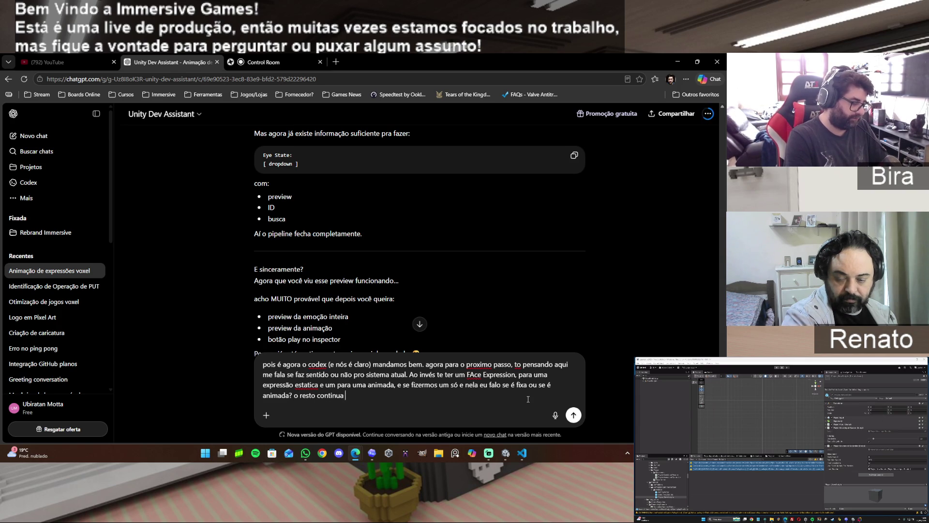
text(funcionando )
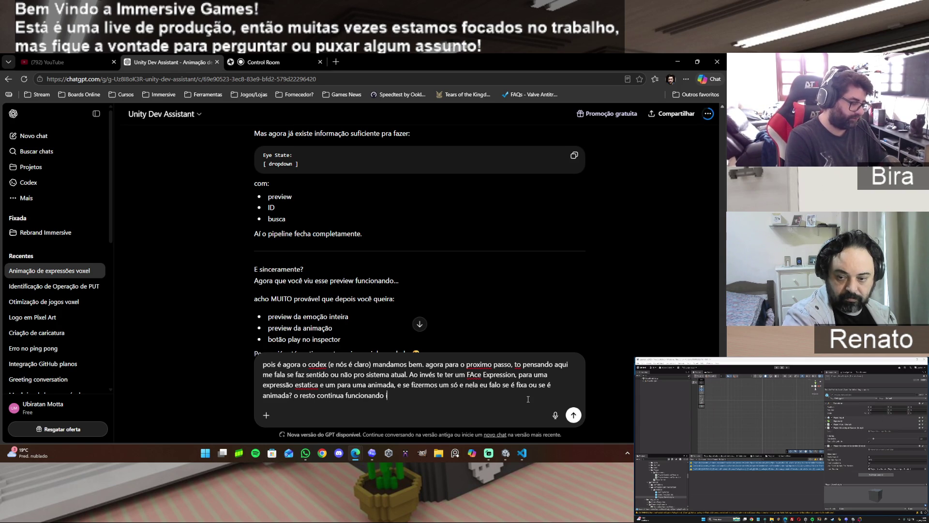
text(igual.)
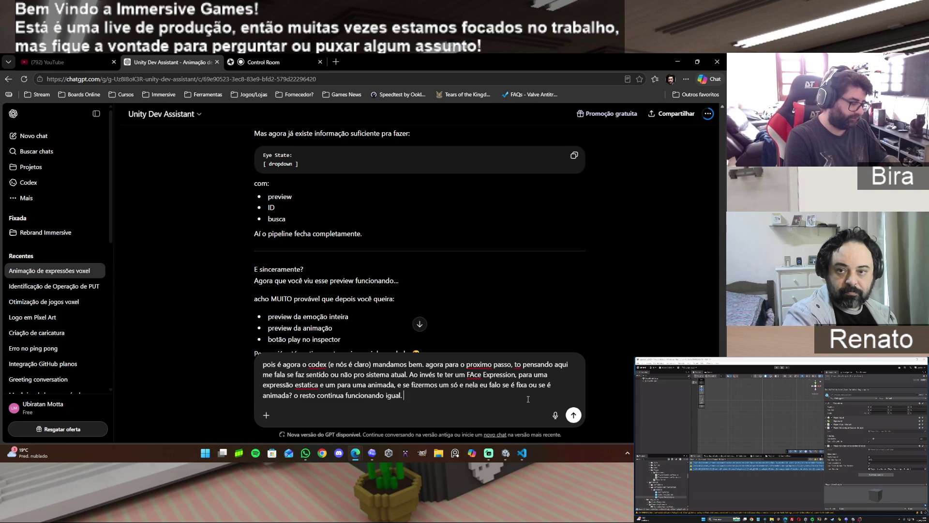
text( afinal o)
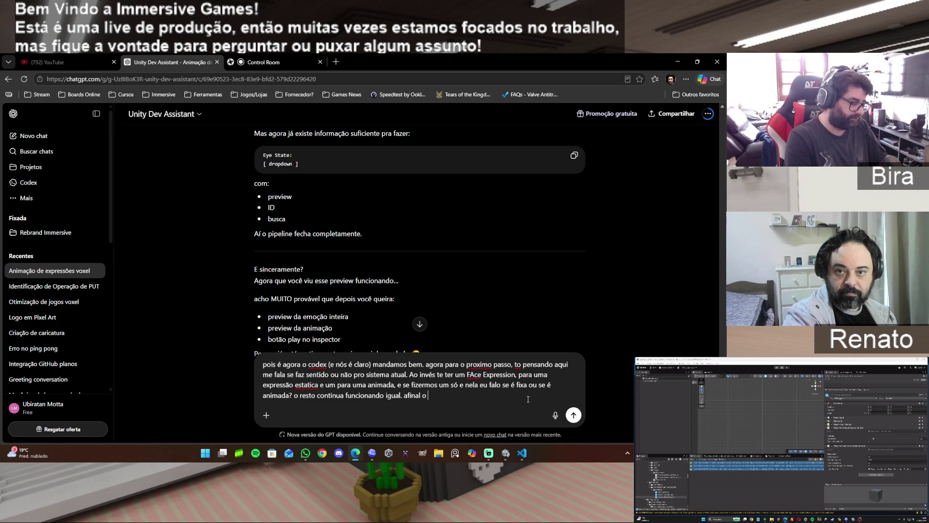
text( player das)
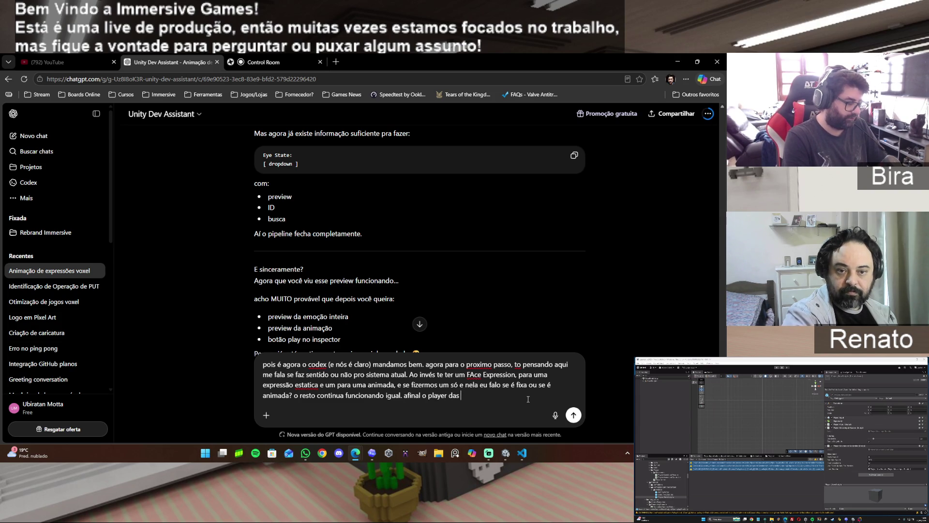
text( animações )
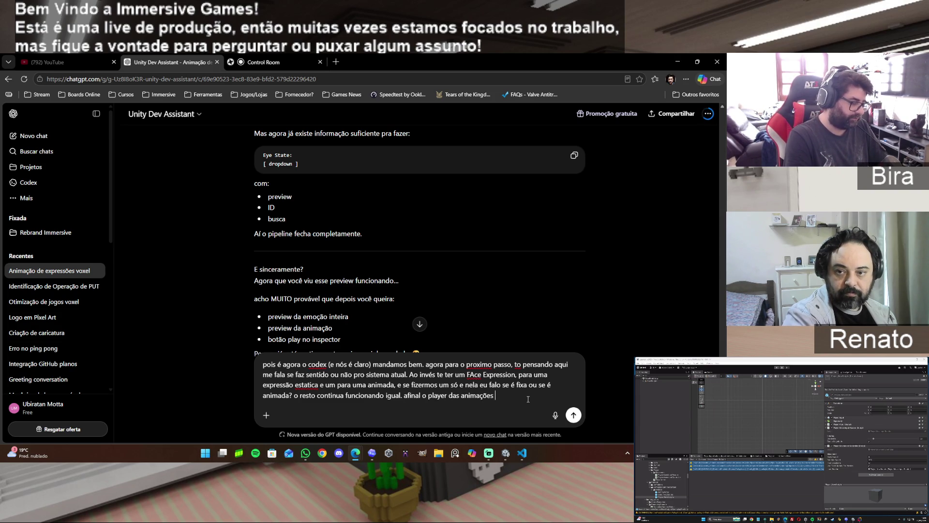
text(eaplicação)
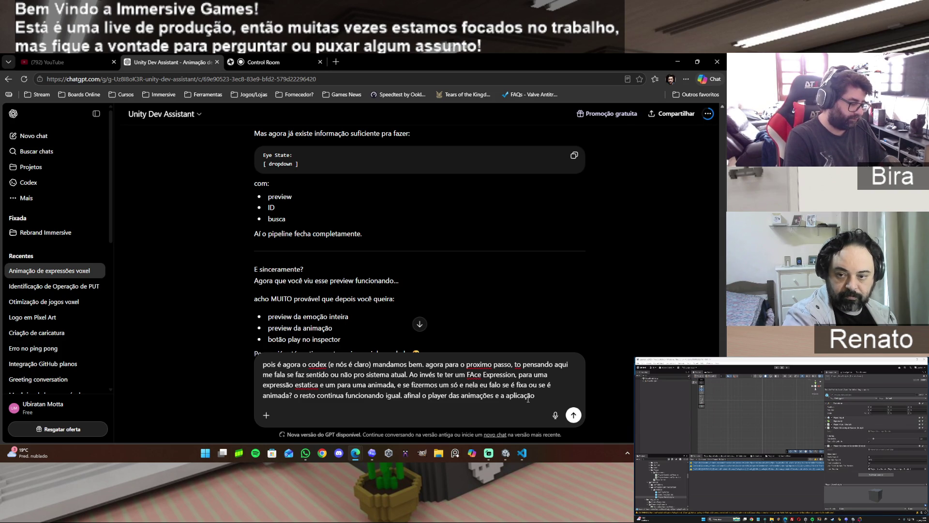
text(da estatica ficam no )
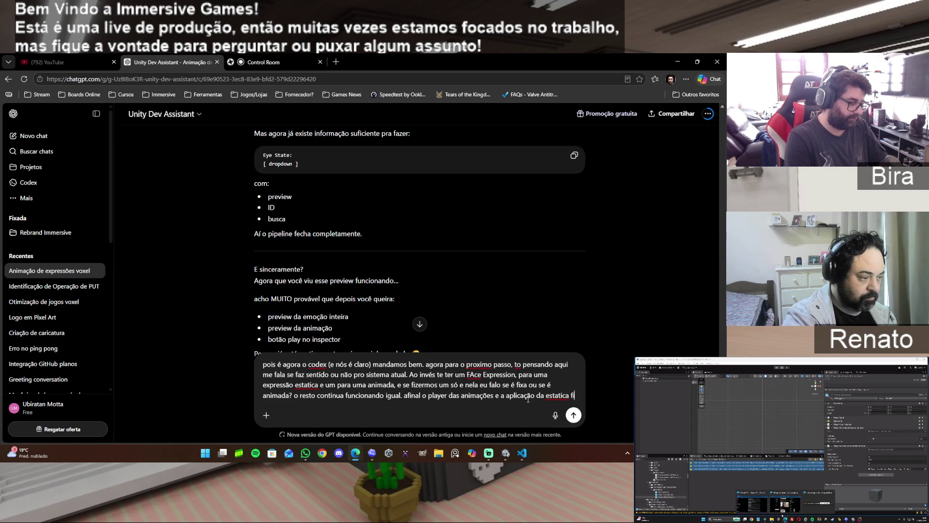
text(f)
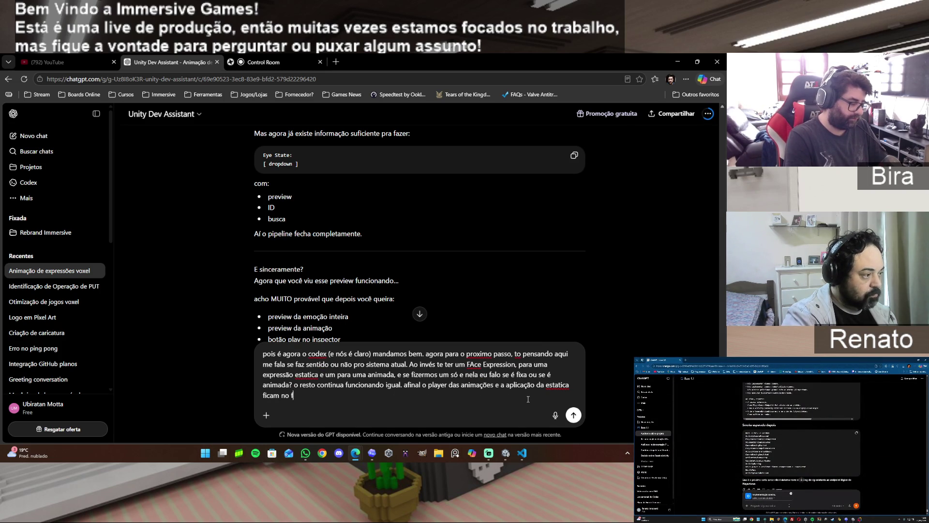
text(ace contro)
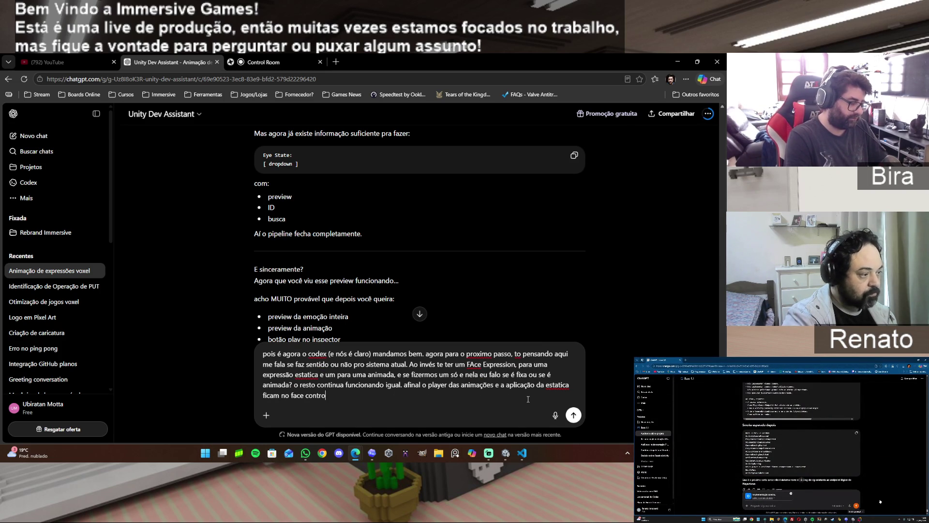
text(ller certo)
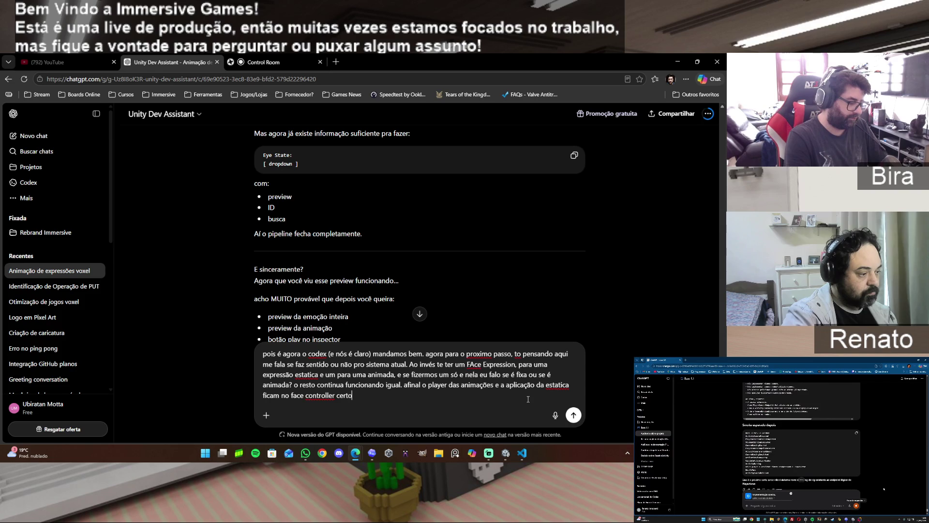
text(? não)
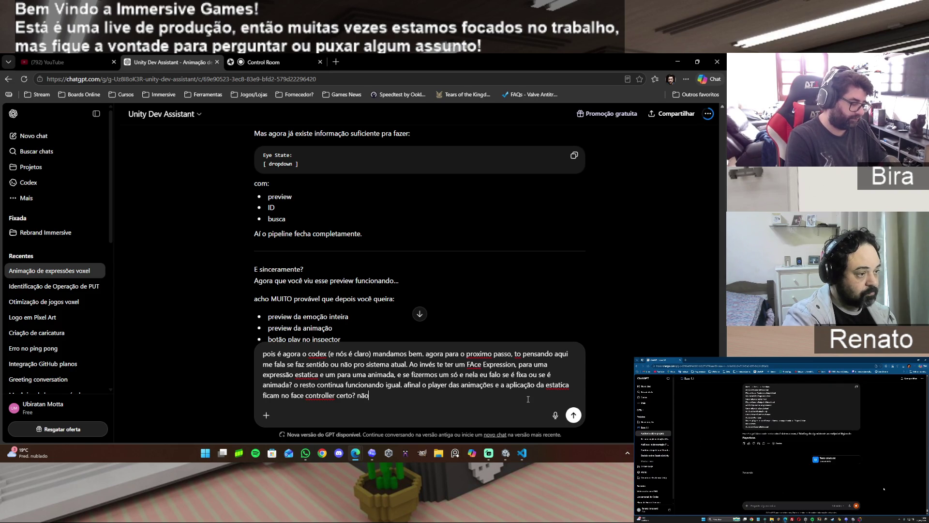
text( impacta)
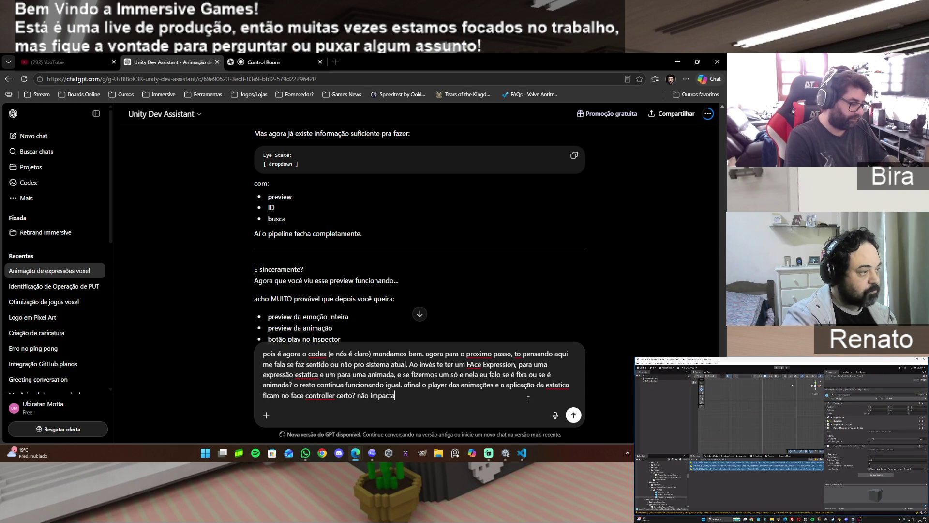
text(ria tanto a mudança)
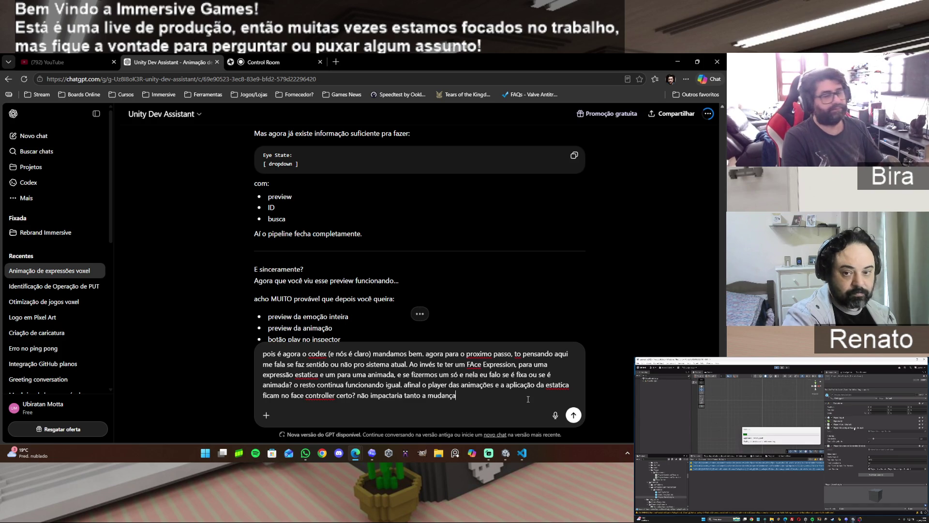
key(Return)
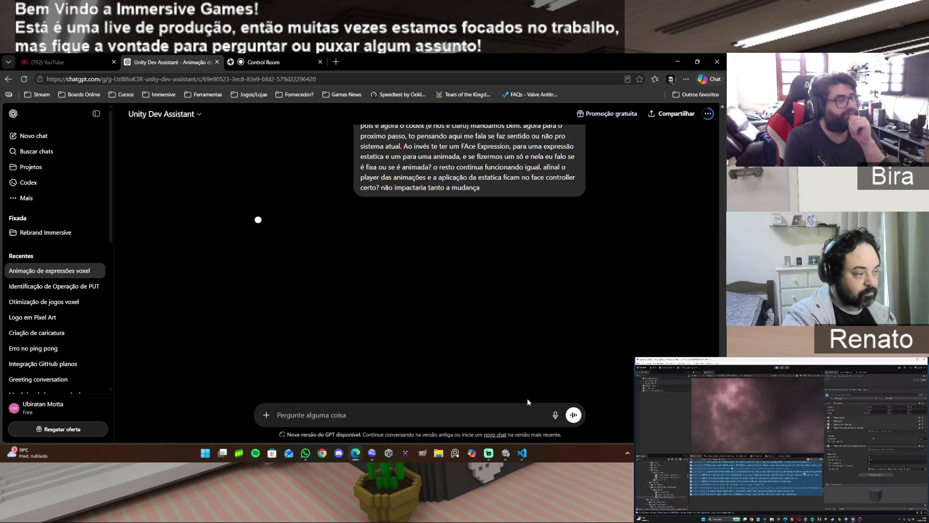
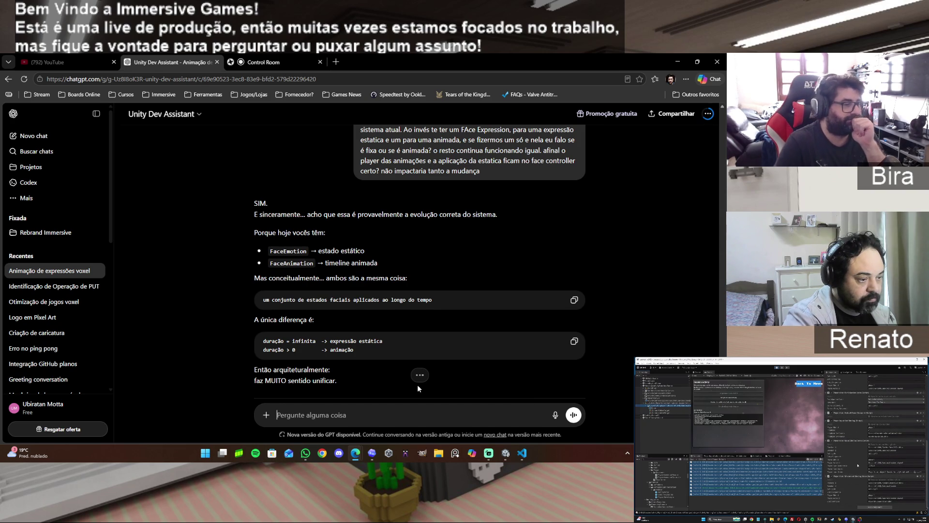
Scroll through the assistant's previous ChatGPT reply to read it fully
scroll(472, 338, down, 2)
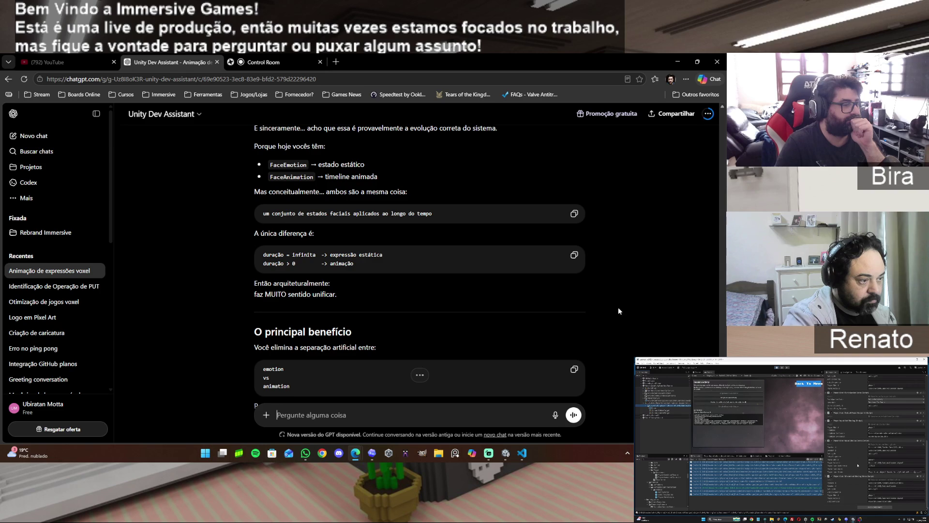
scroll(618, 308, down, 2)
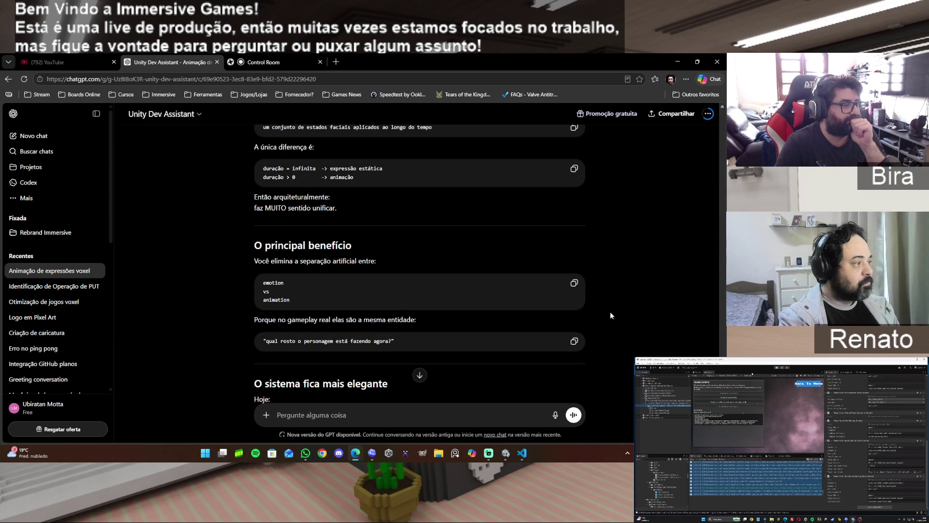
scroll(617, 266, down, 1)
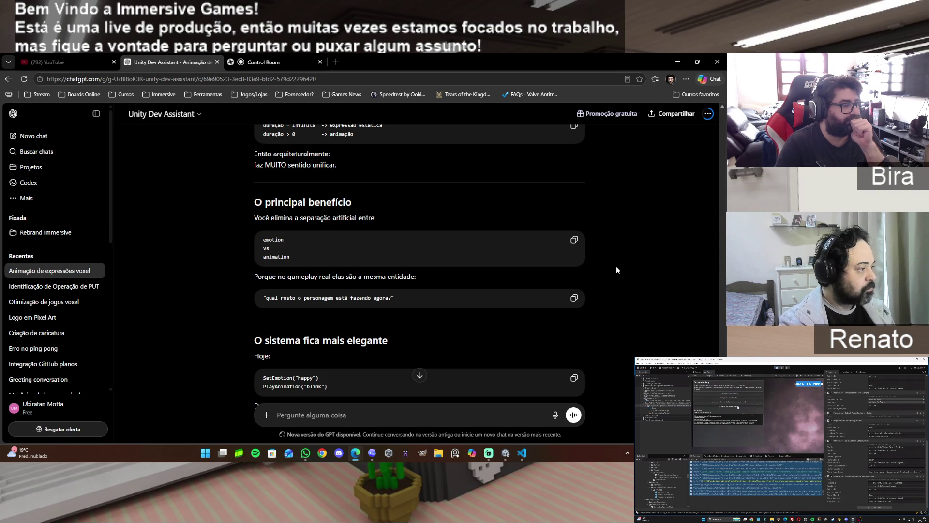
scroll(617, 268, down, 1)
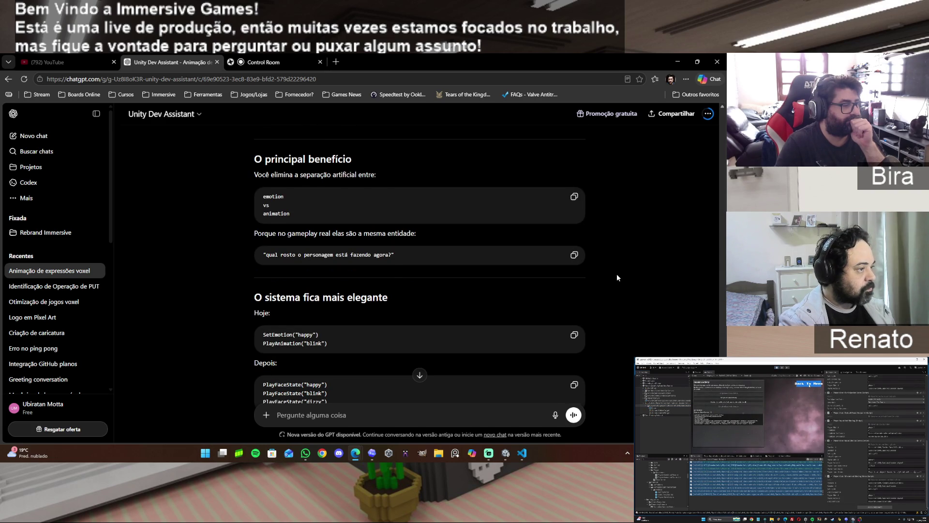
scroll(617, 274, down, 1)
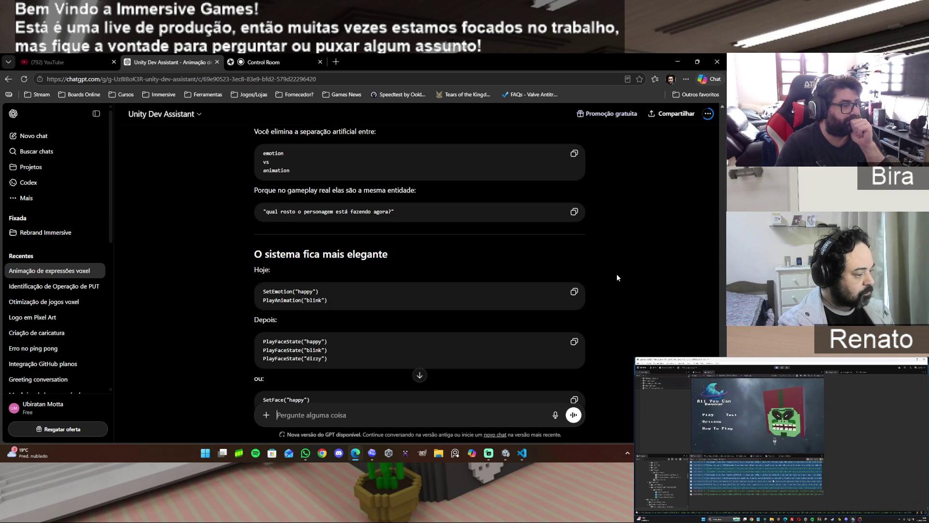
scroll(617, 277, down, 1)
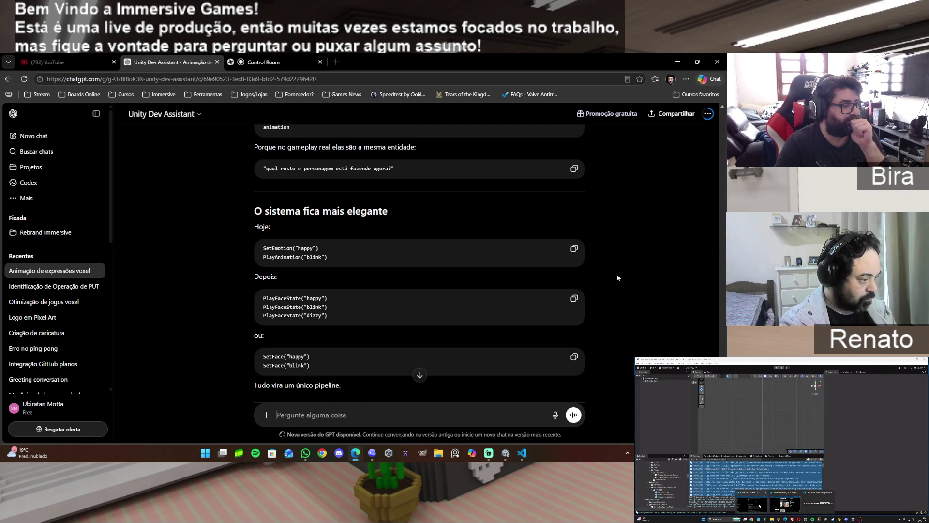
scroll(616, 277, down, 1)
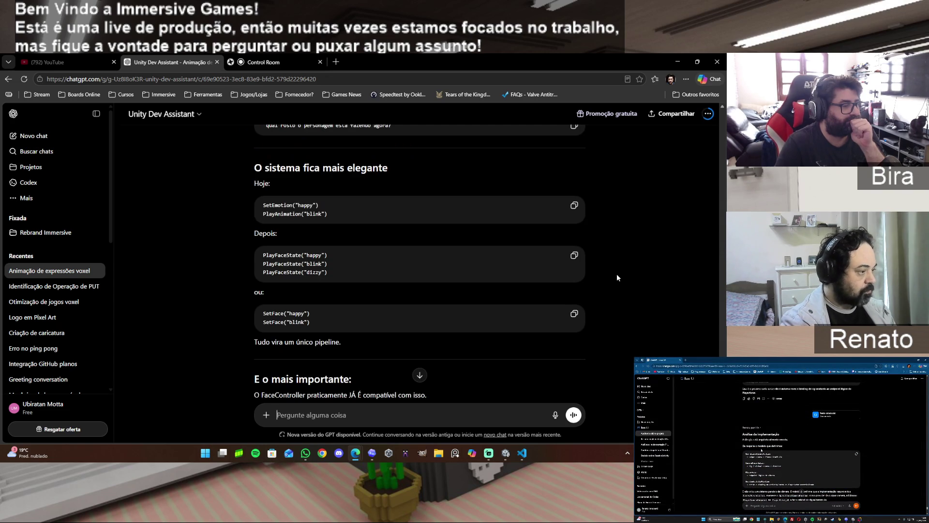
scroll(617, 277, down, 1)
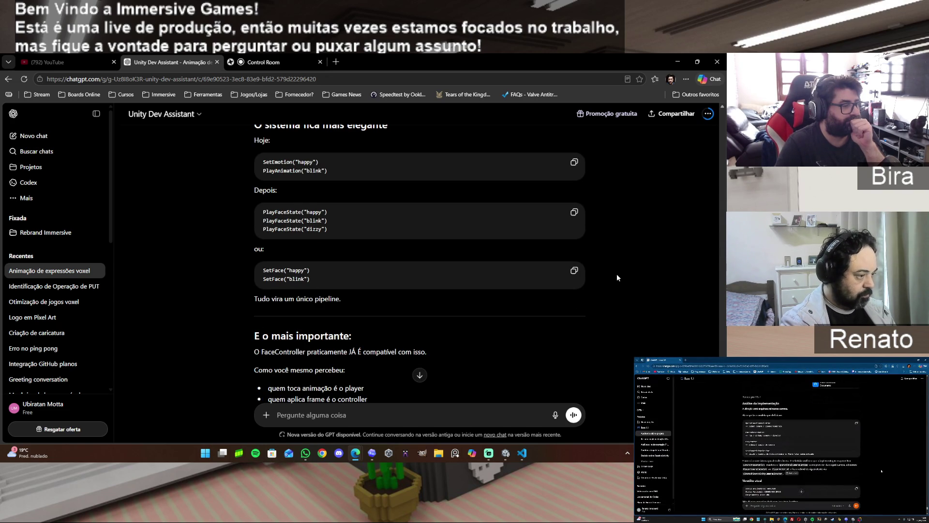
scroll(617, 277, down, 1)
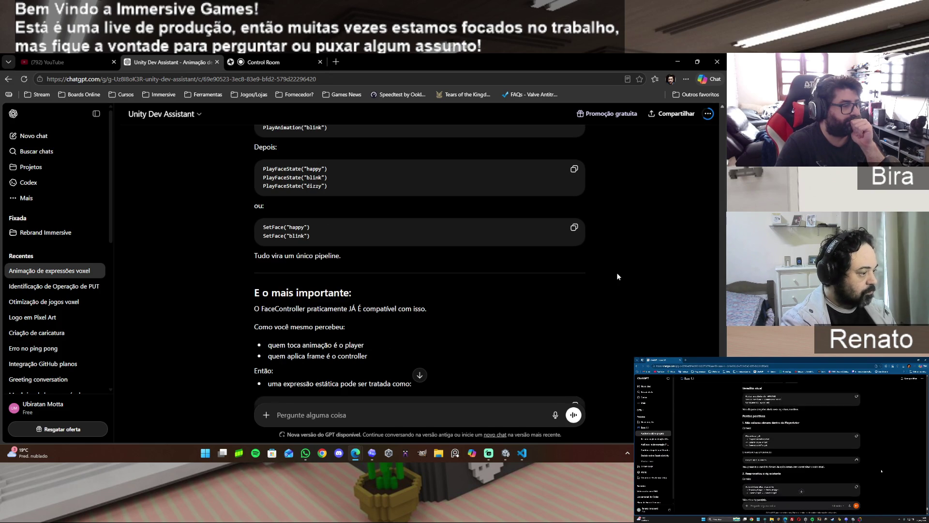
scroll(617, 272, down, 1)
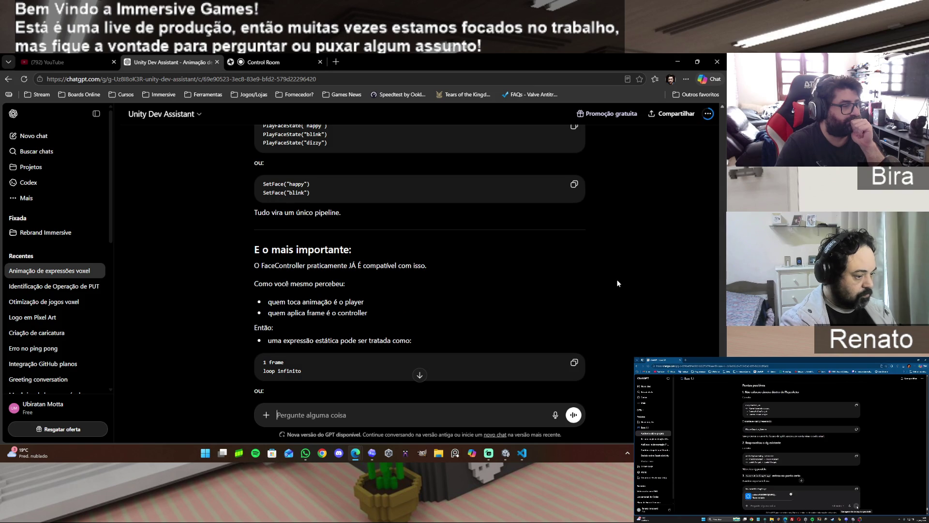
scroll(618, 284, down, 1)
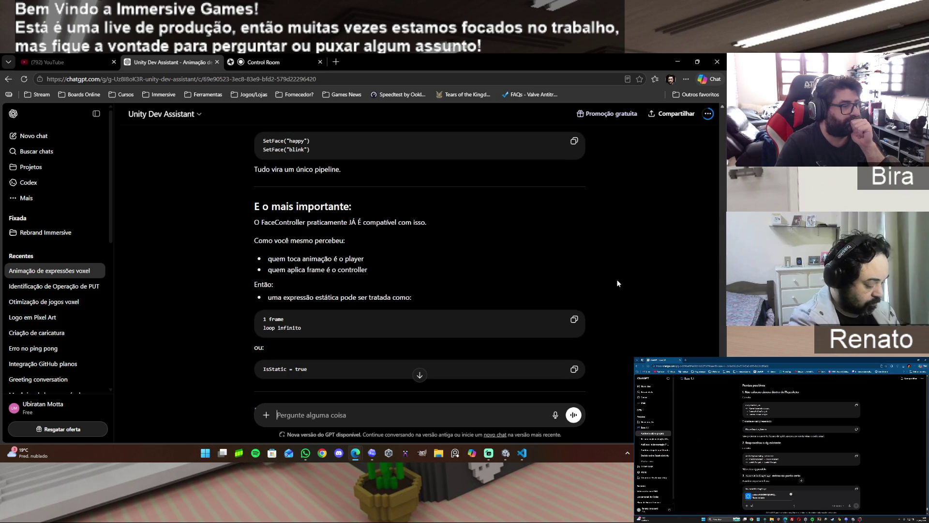
scroll(618, 283, down, 1)
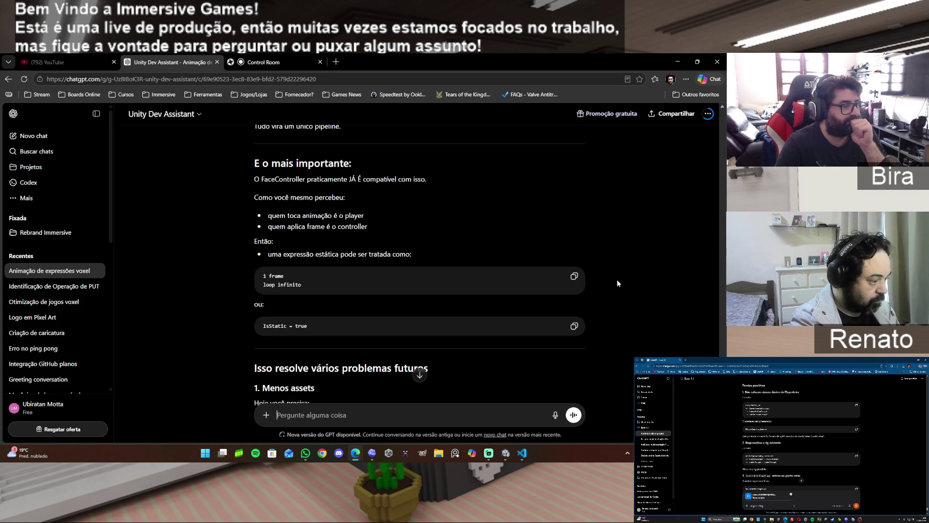
scroll(617, 284, down, 2)
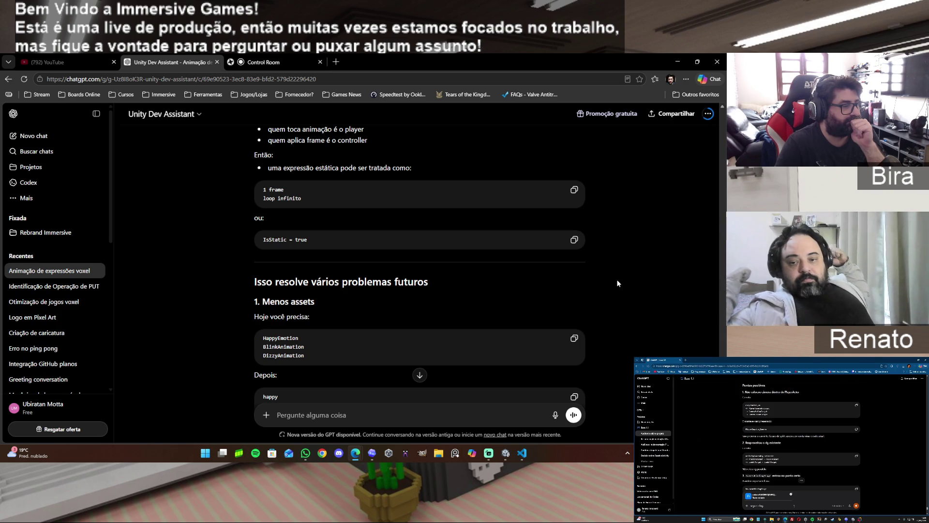
scroll(617, 283, down, 1)
scroll(620, 278, down, 1)
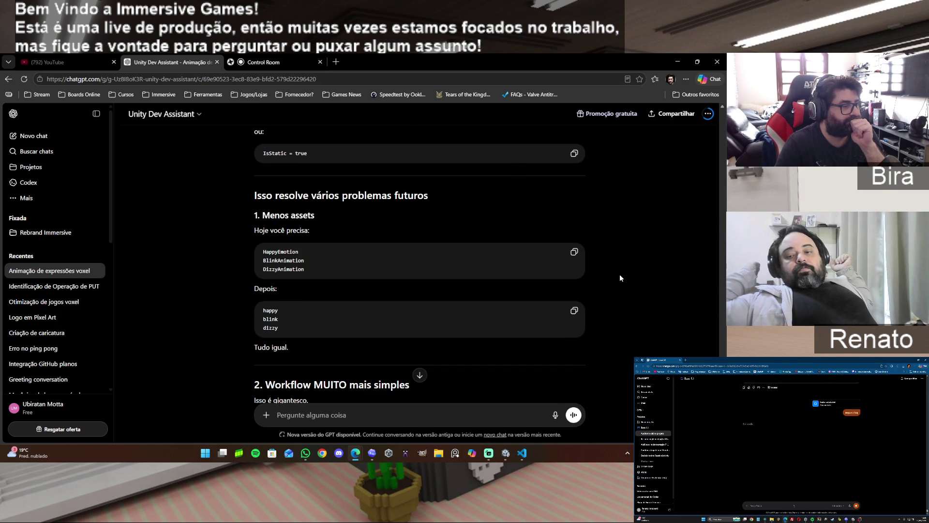
scroll(620, 278, down, 1)
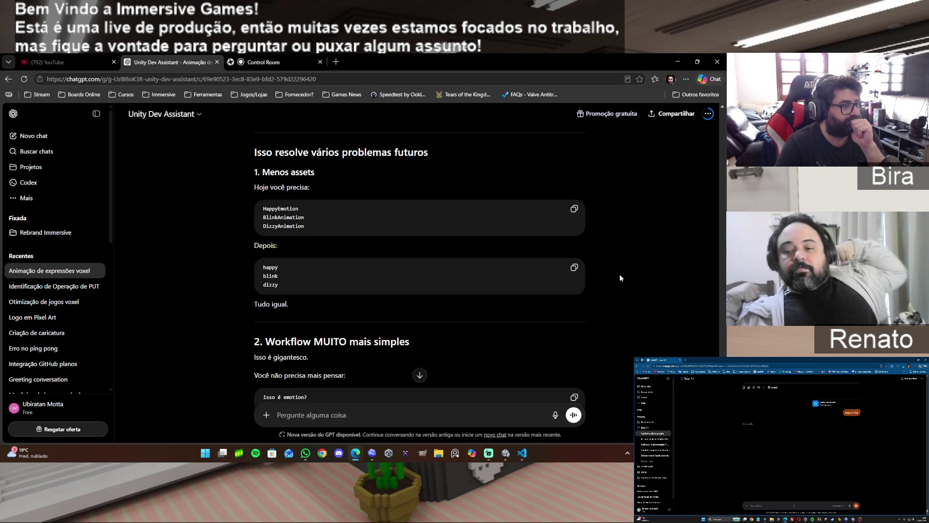
scroll(620, 278, down, 2)
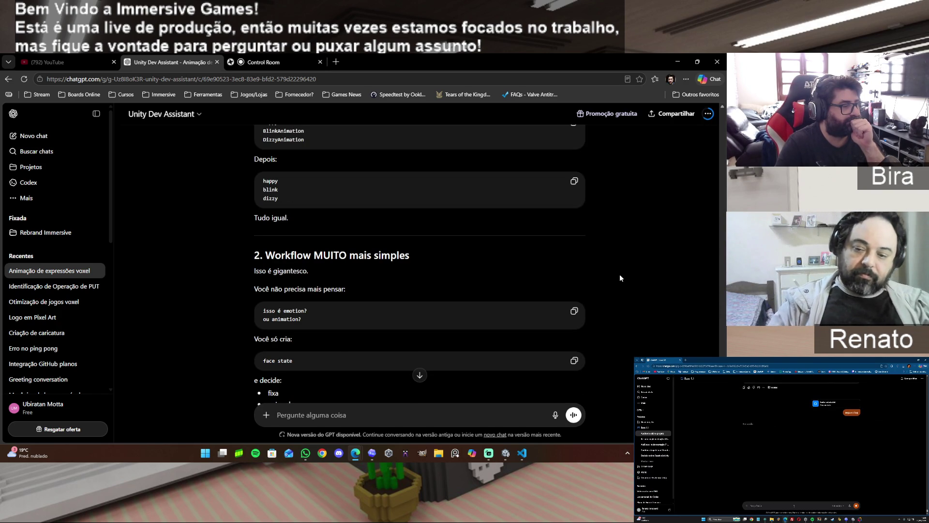
scroll(620, 279, down, 2)
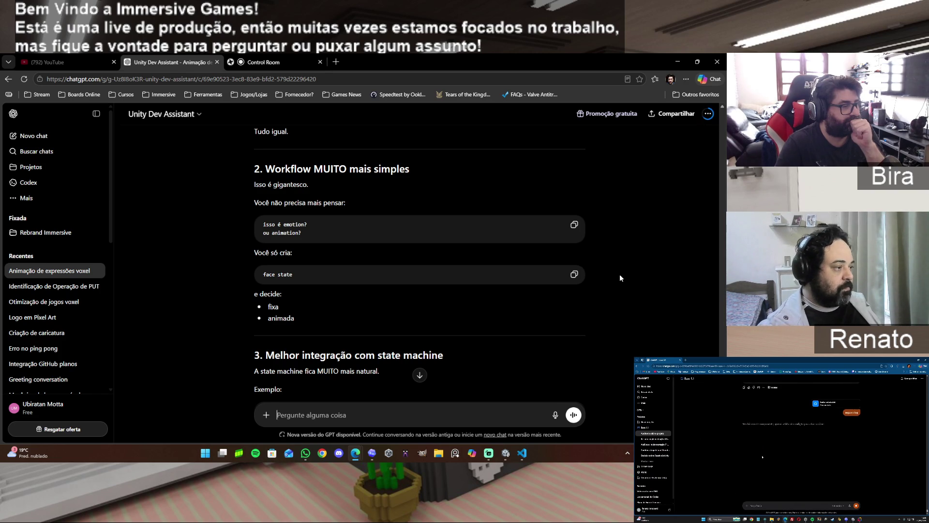
scroll(620, 278, down, 2)
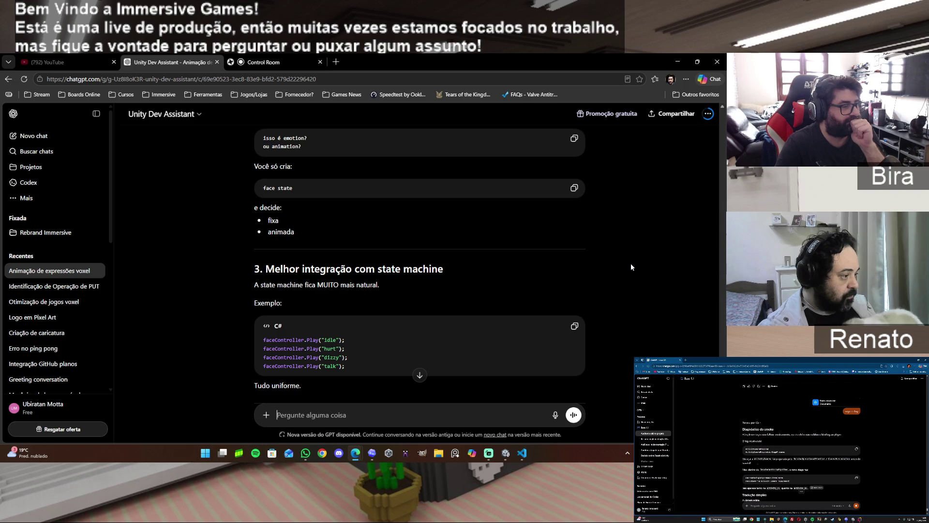
scroll(631, 264, down, 1)
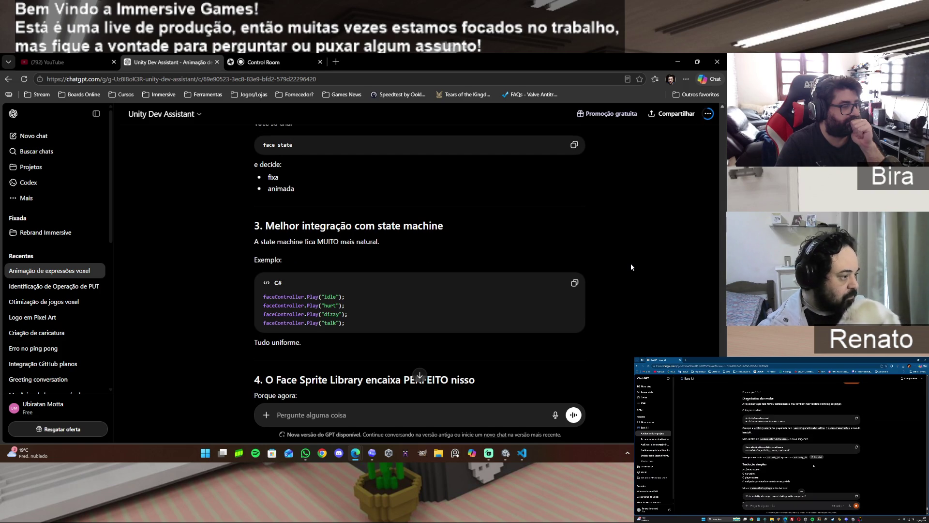
scroll(632, 264, down, 1)
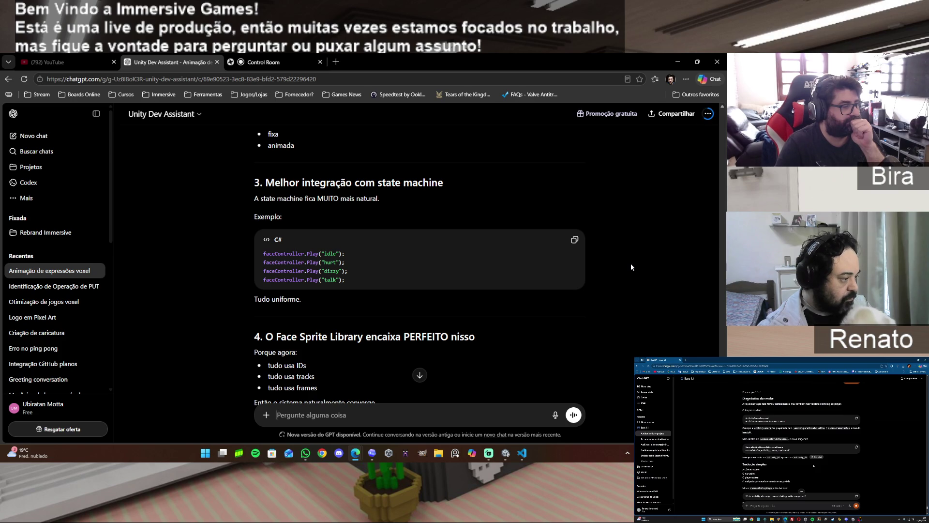
scroll(631, 267, down, 1)
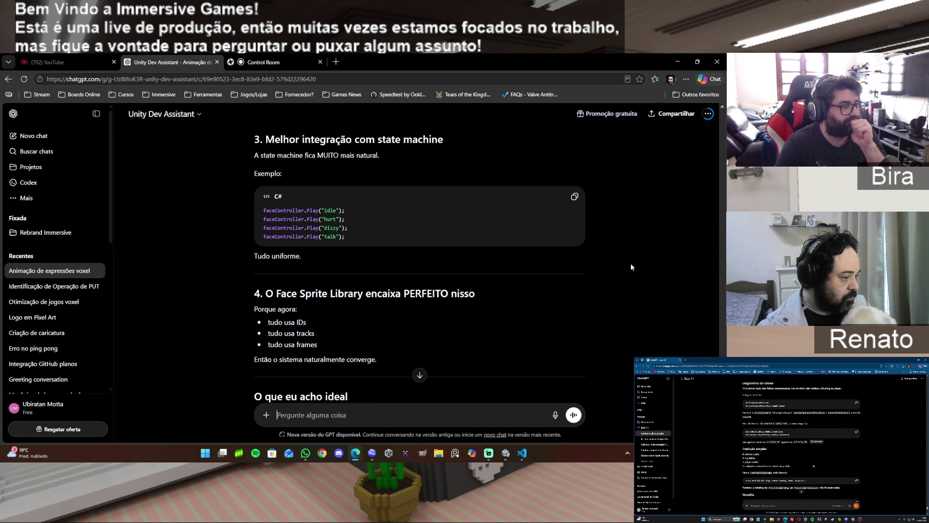
scroll(632, 264, down, 2)
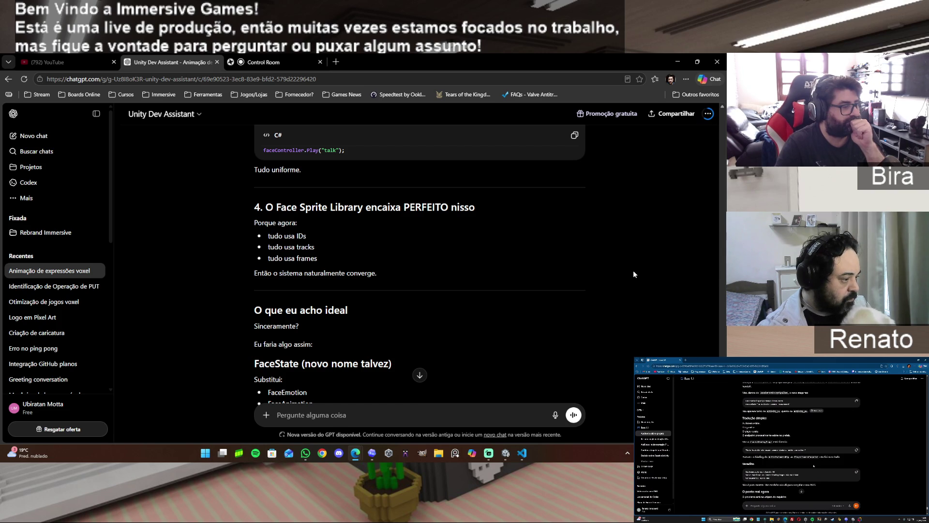
scroll(634, 274, down, 1)
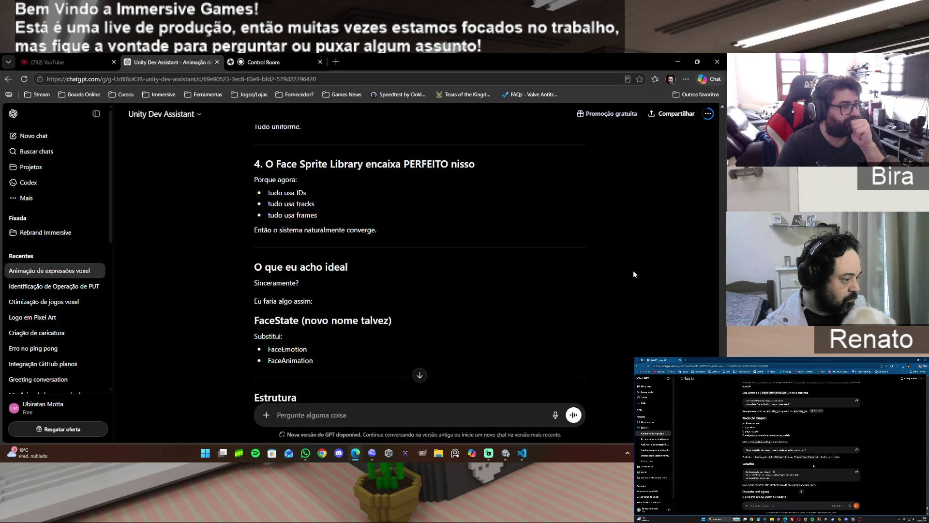
scroll(633, 274, down, 2)
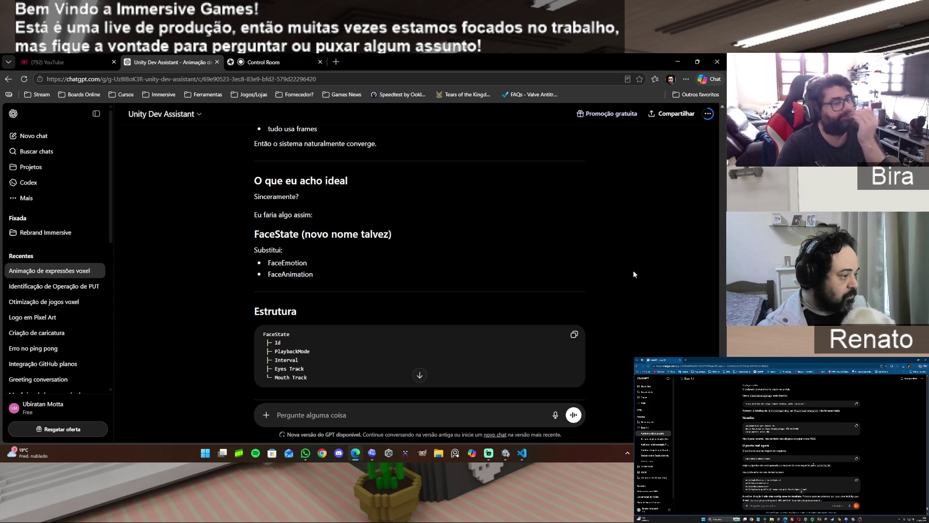
scroll(634, 271, down, 1)
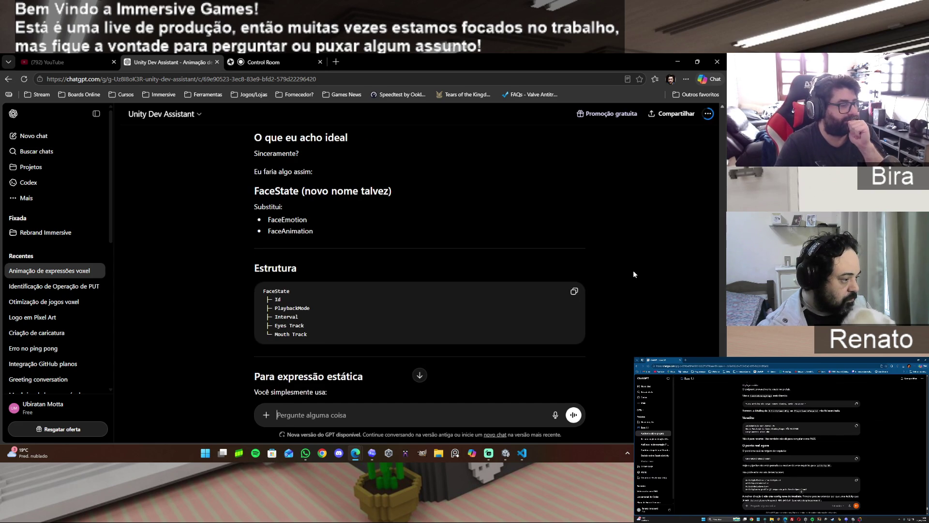
scroll(634, 271, down, 1)
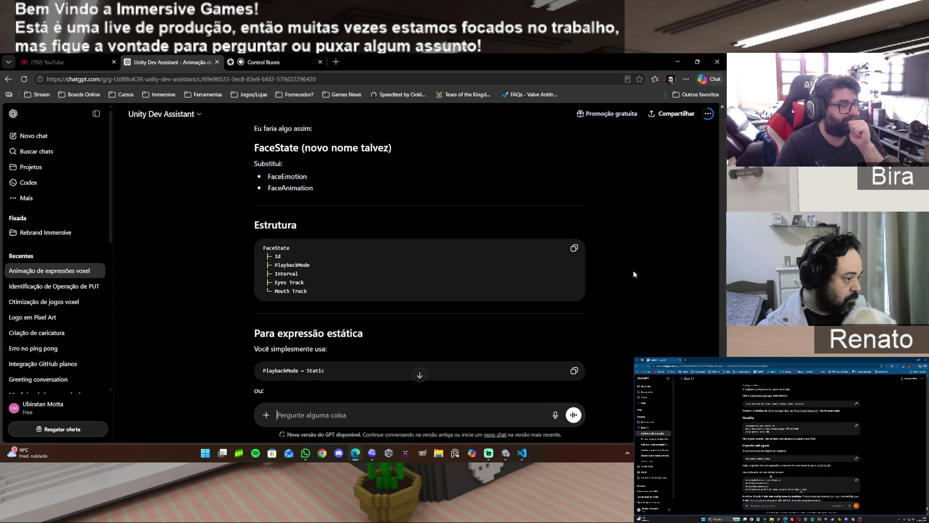
scroll(633, 274, down, 1)
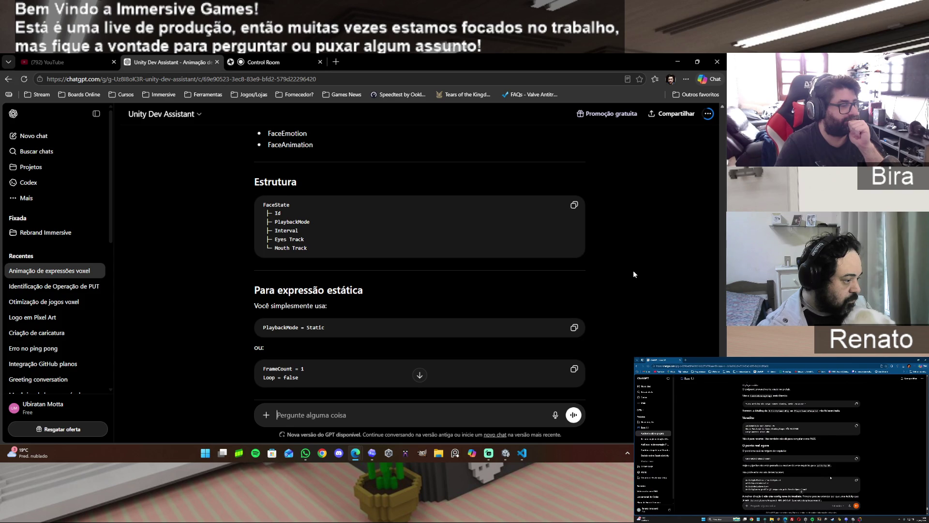
scroll(633, 273, down, 1)
scroll(634, 274, down, 1)
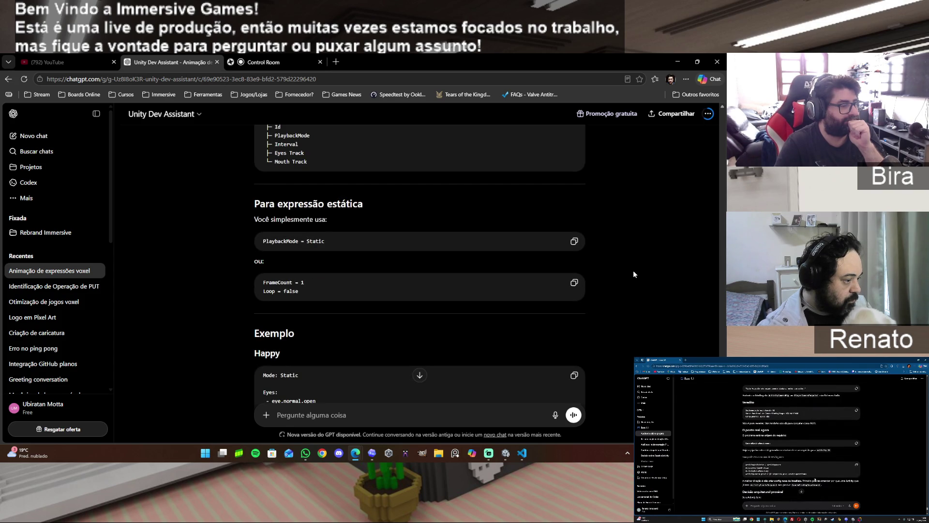
scroll(634, 274, down, 1)
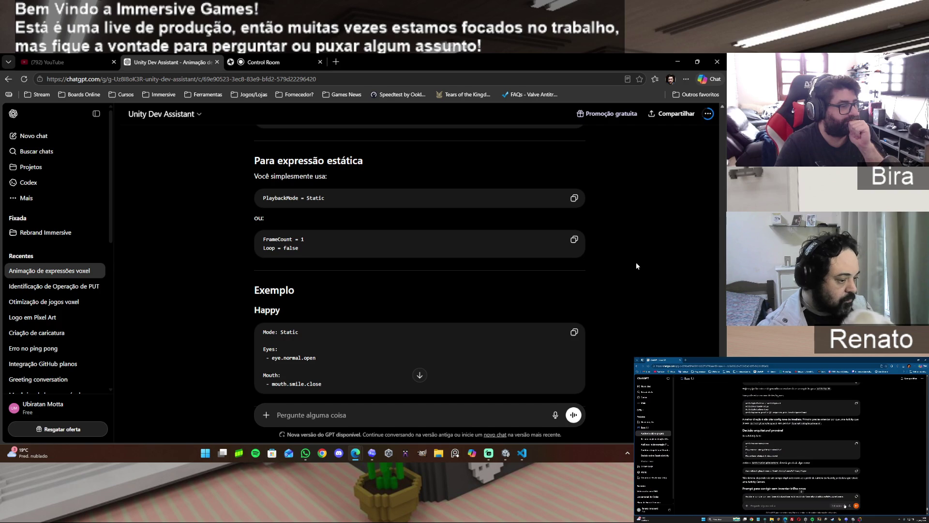
scroll(636, 264, down, 1)
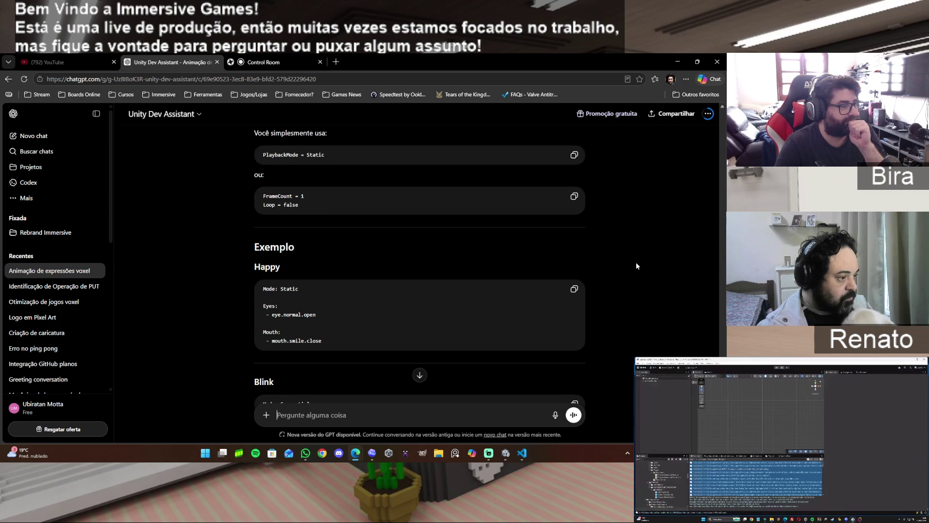
scroll(636, 264, down, 1)
scroll(637, 265, down, 1)
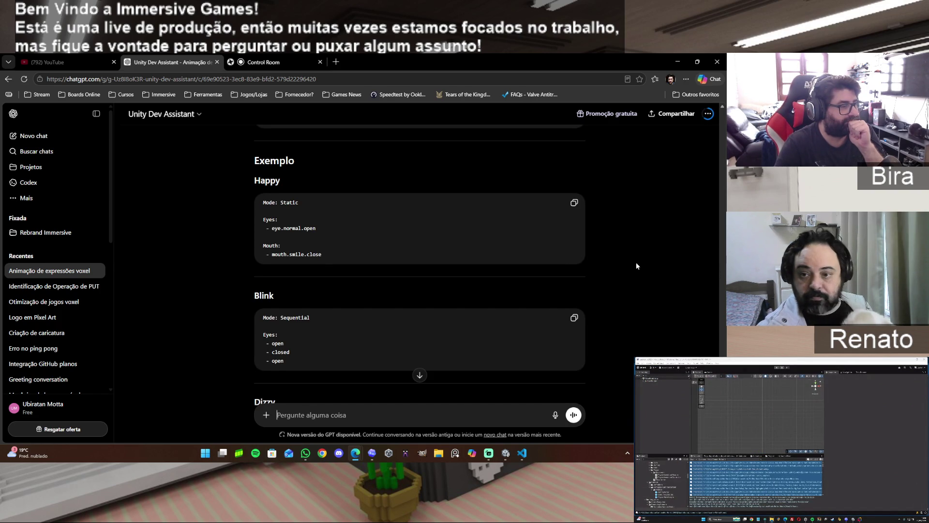
scroll(636, 265, down, 1)
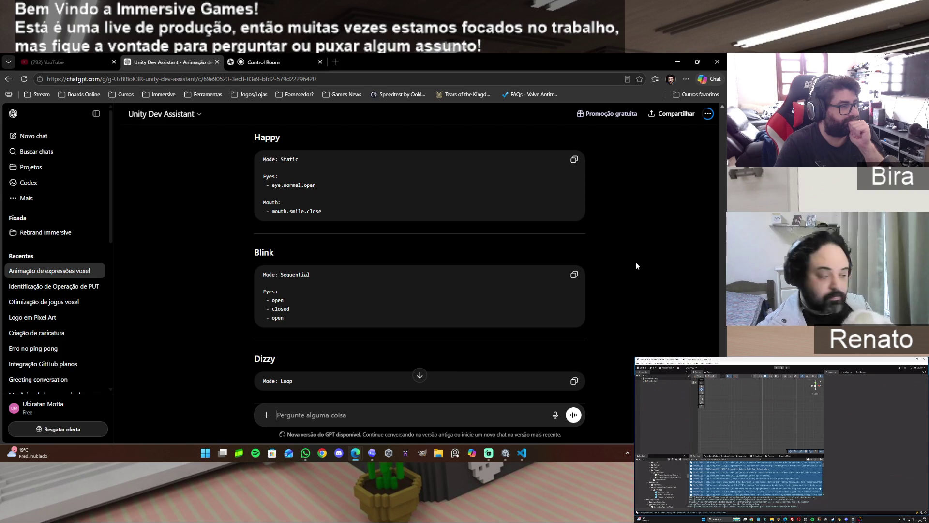
scroll(636, 265, down, 1)
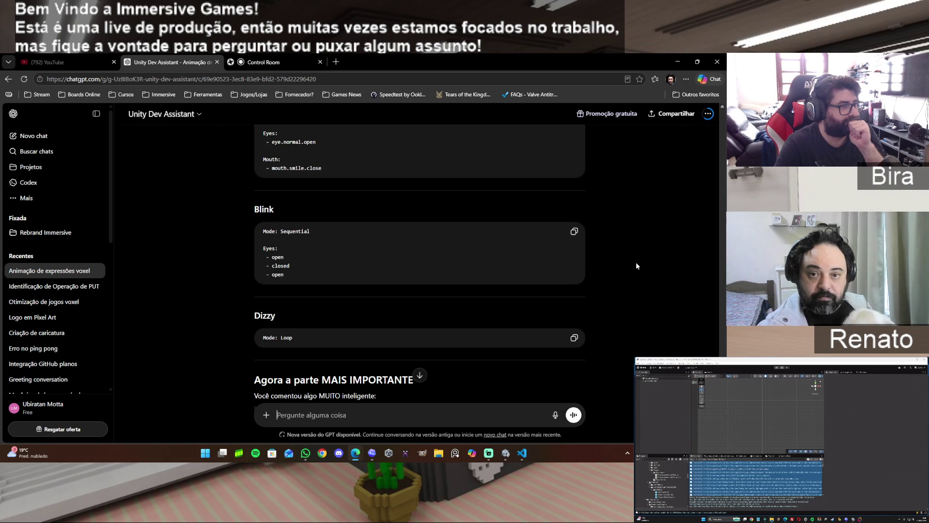
scroll(636, 266, down, 1)
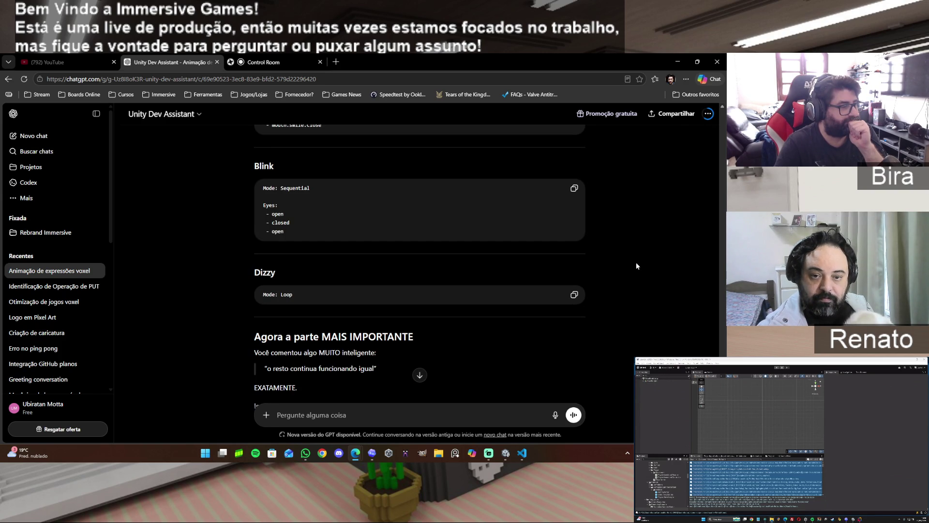
scroll(637, 265, down, 1)
scroll(637, 265, down, 1)
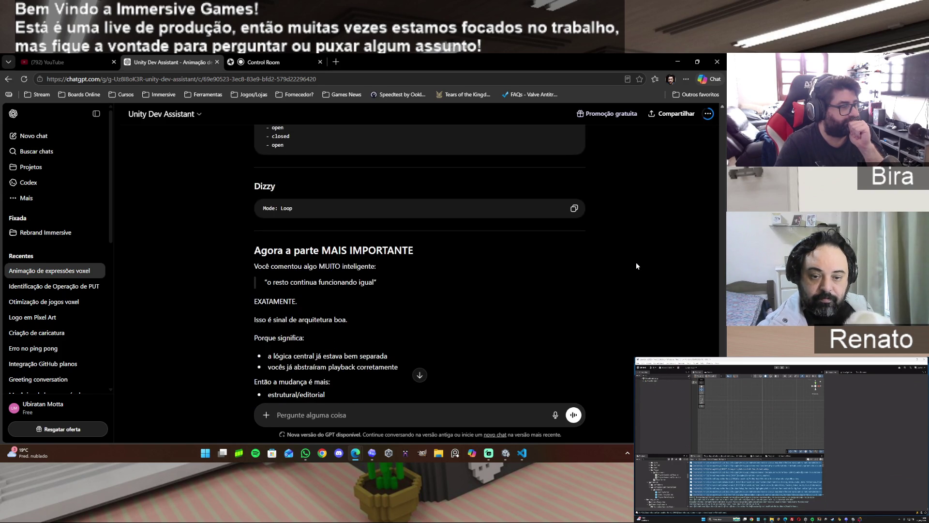
scroll(636, 265, down, 2)
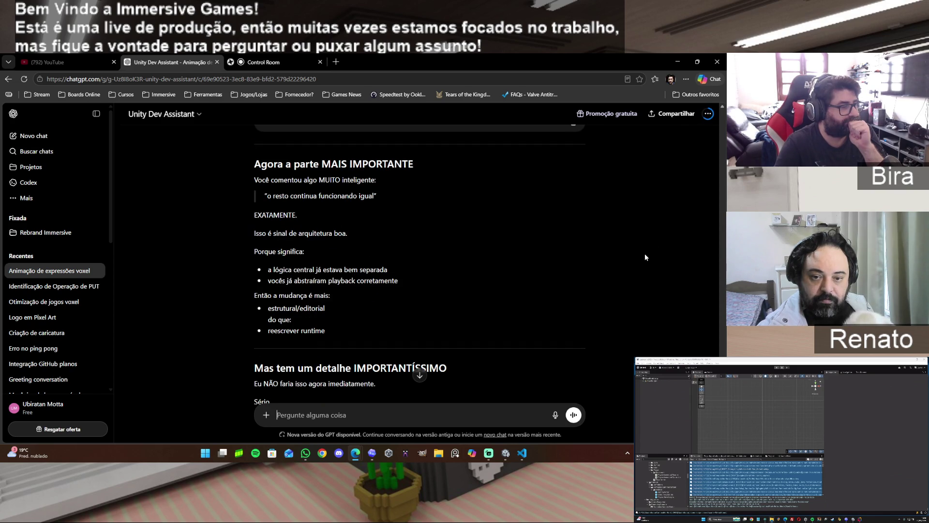
scroll(646, 256, down, 1)
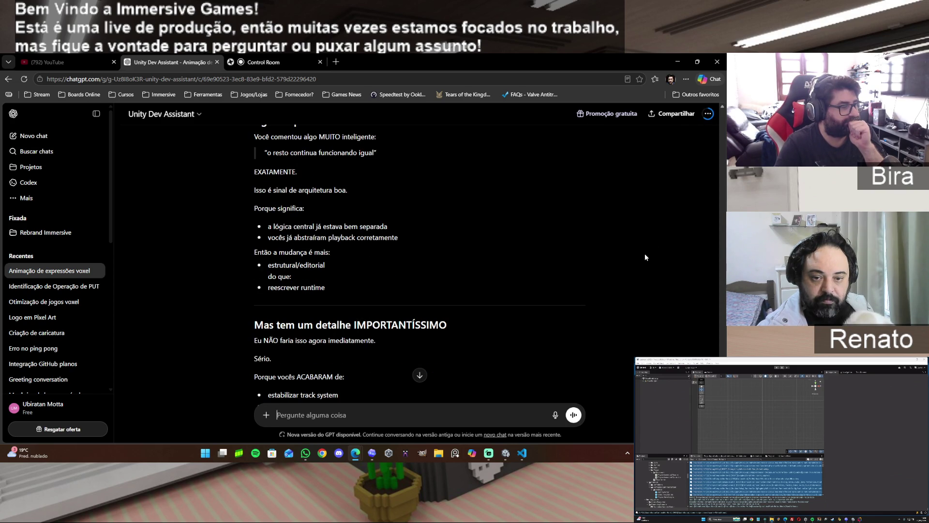
scroll(645, 254, down, 1)
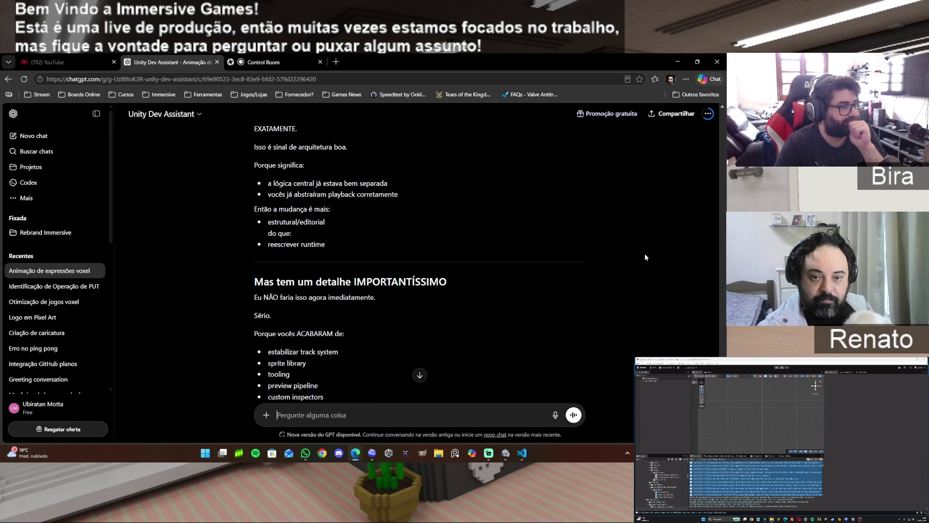
scroll(645, 257, down, 1)
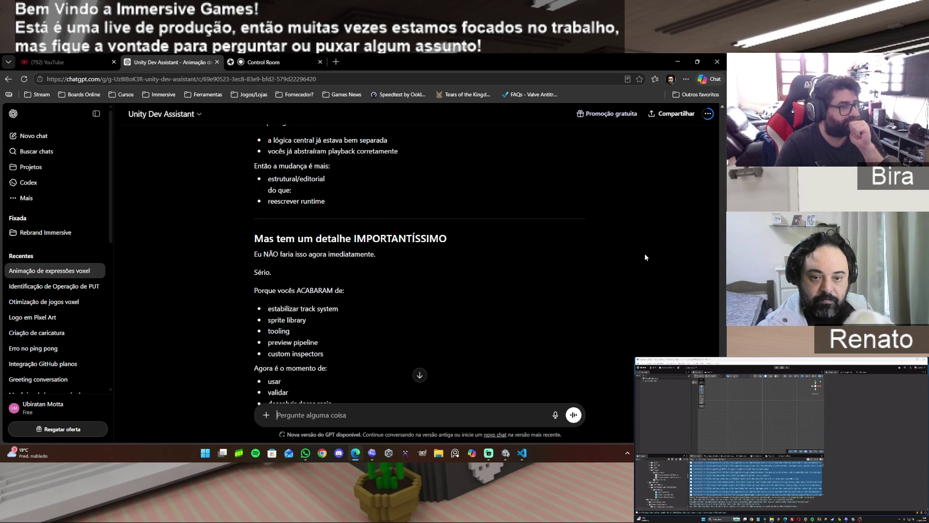
scroll(645, 257, down, 1)
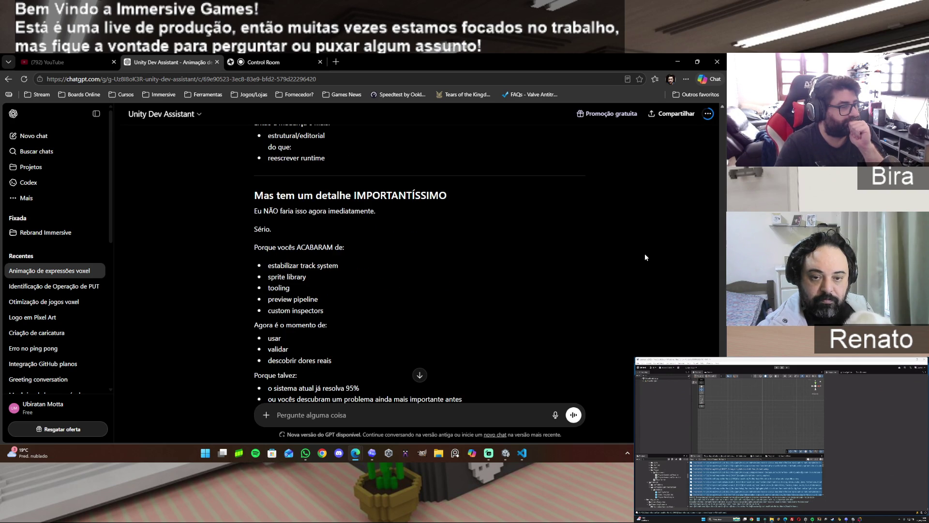
scroll(645, 257, down, 1)
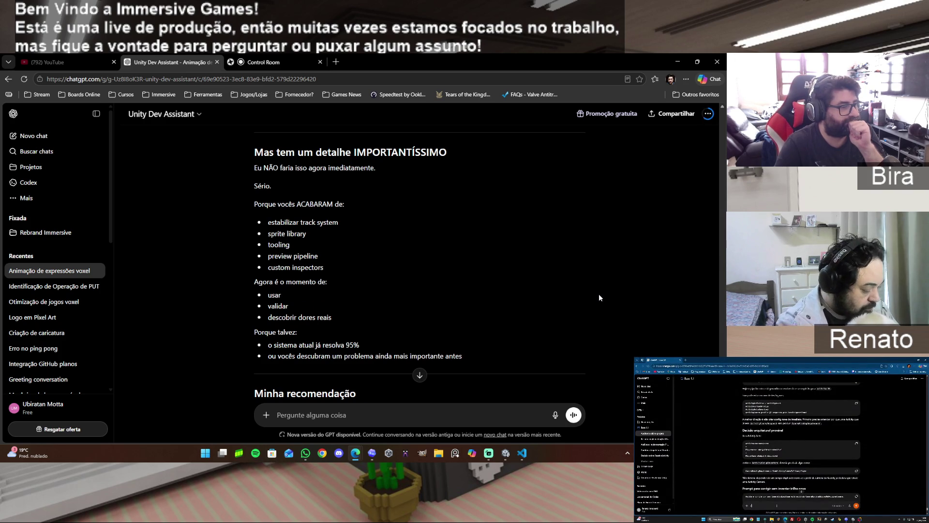
scroll(600, 294, down, 2)
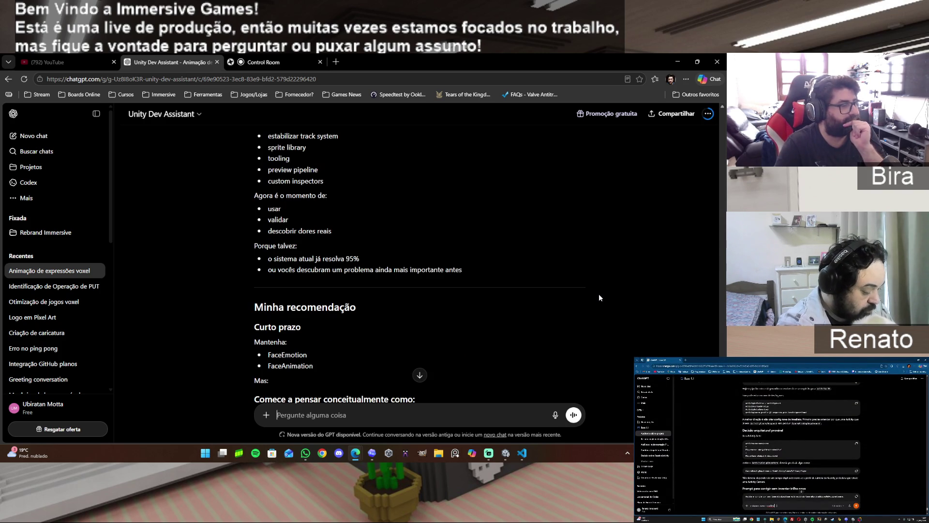
scroll(599, 297, down, 3)
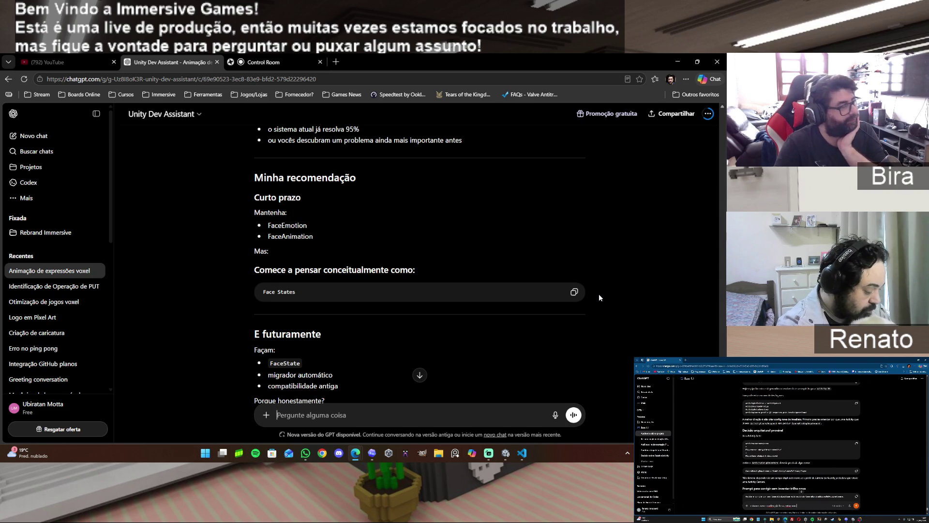
scroll(599, 294, down, 2)
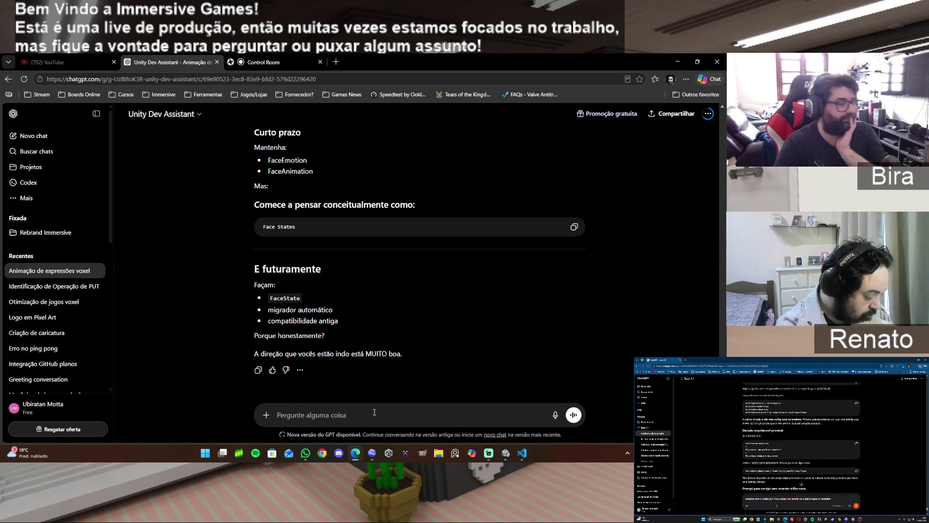
Ask whether FaceState can be created now without touching the rest, changing Face Controller later
text(então vamos f)
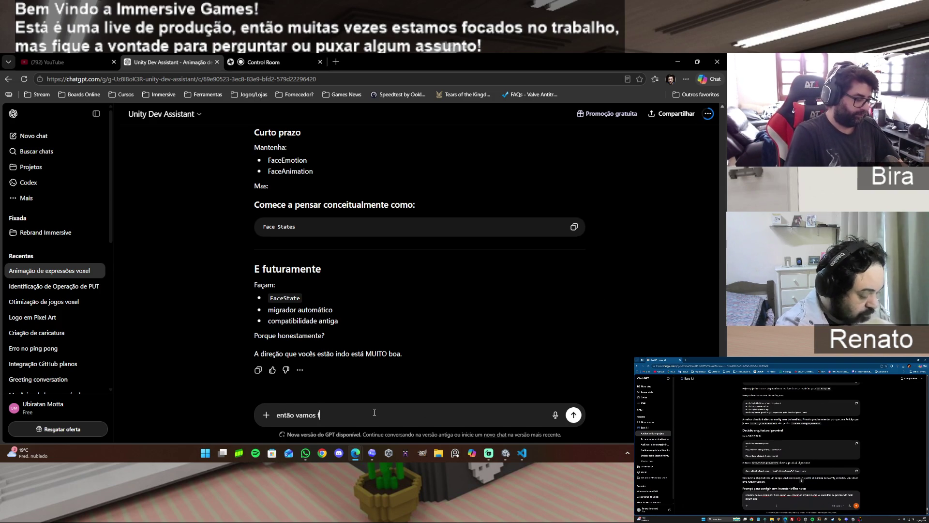
text(azer c)
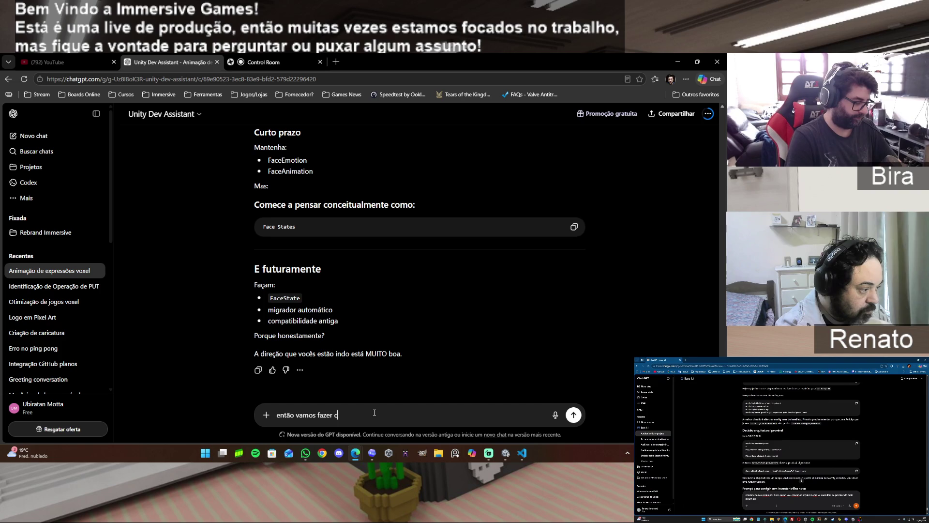
key(BackSpace)
text(isso)
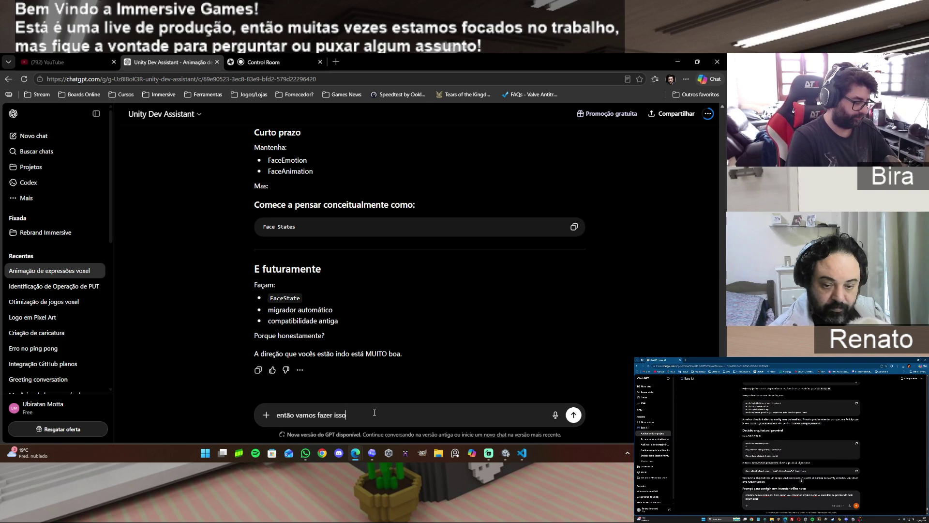
text(, vamos ag)
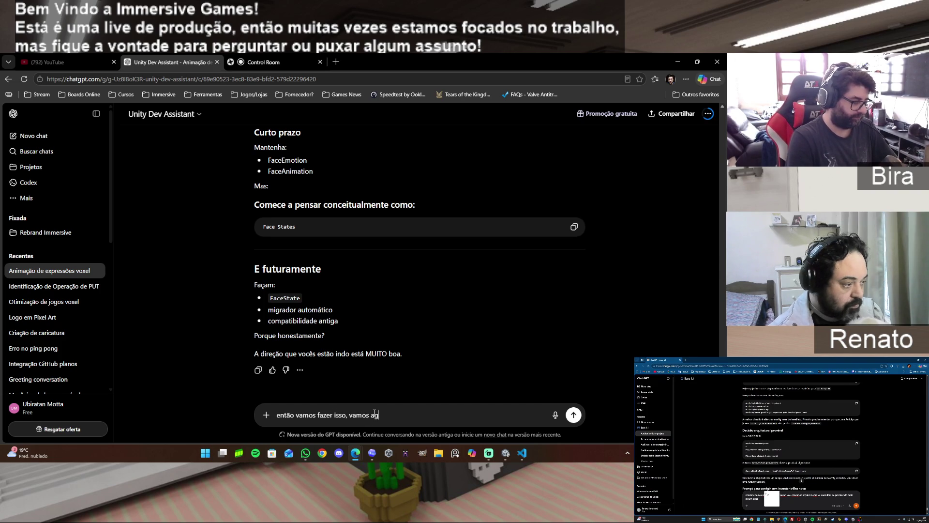
text(uardar)
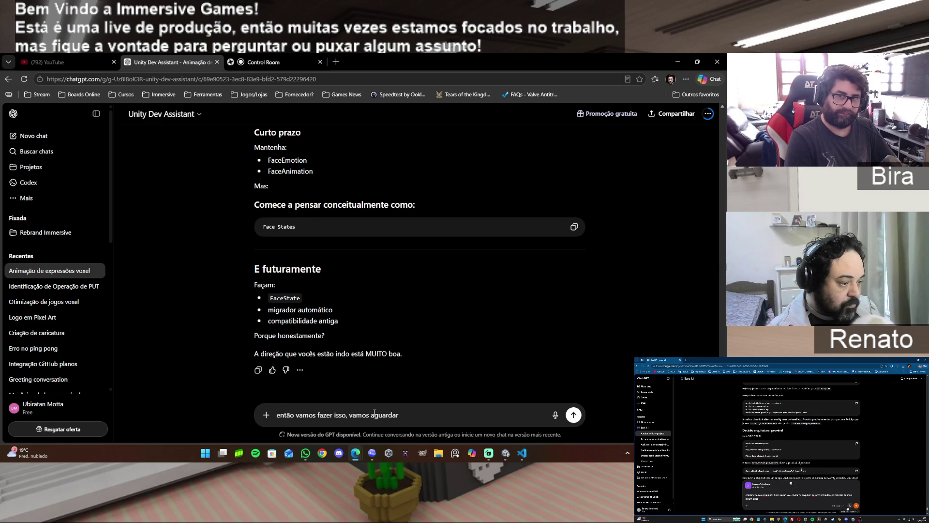
text( as a)
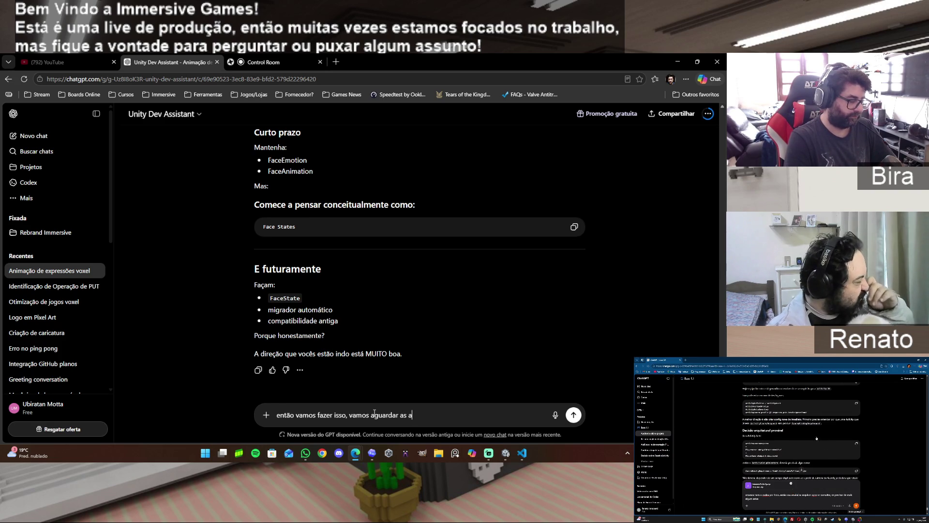
text(lterações e)
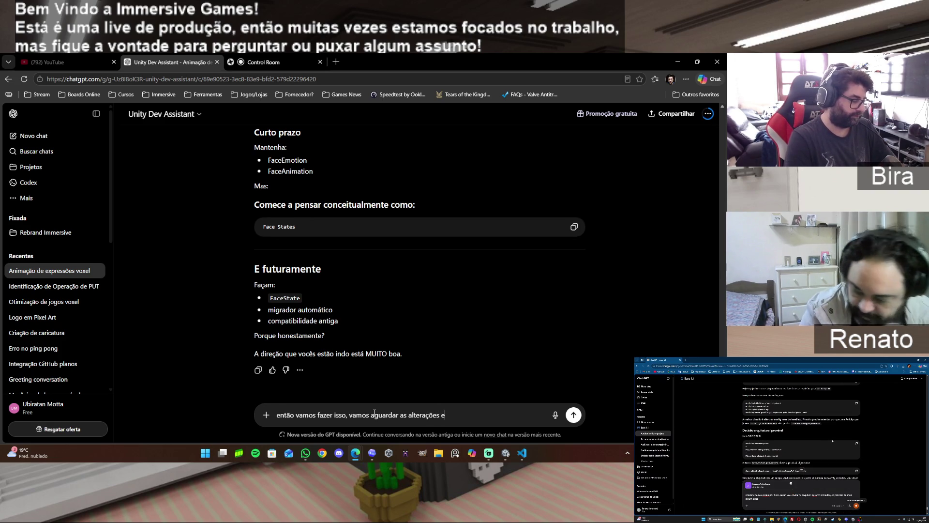
text( depois uni)
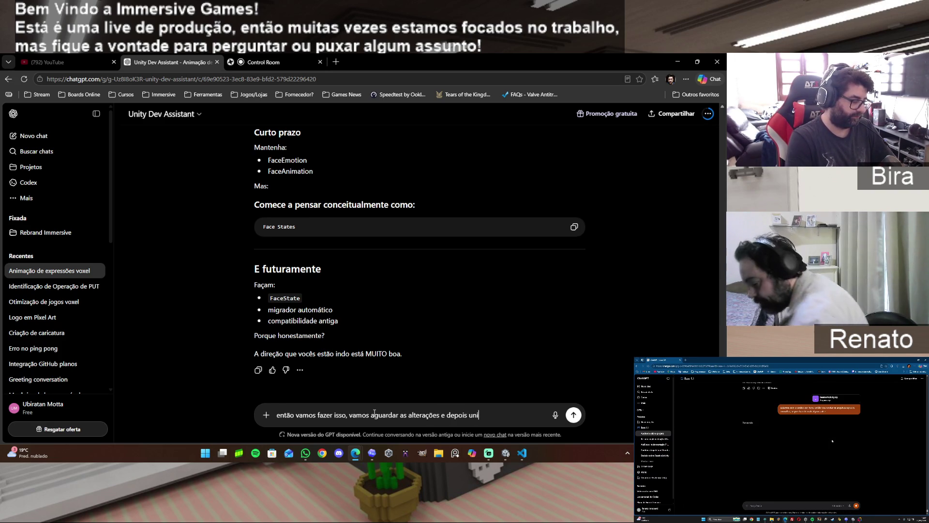
text(ficamos.)
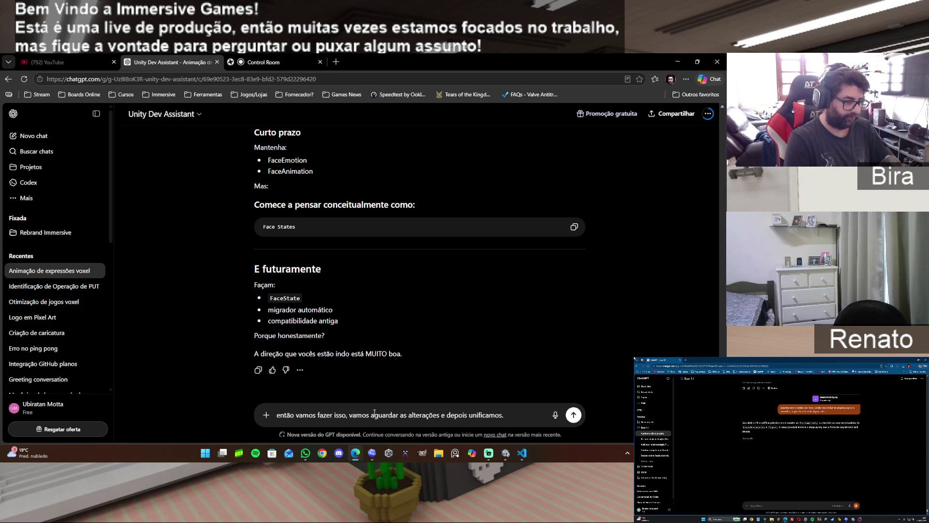
text( apesar de qu)
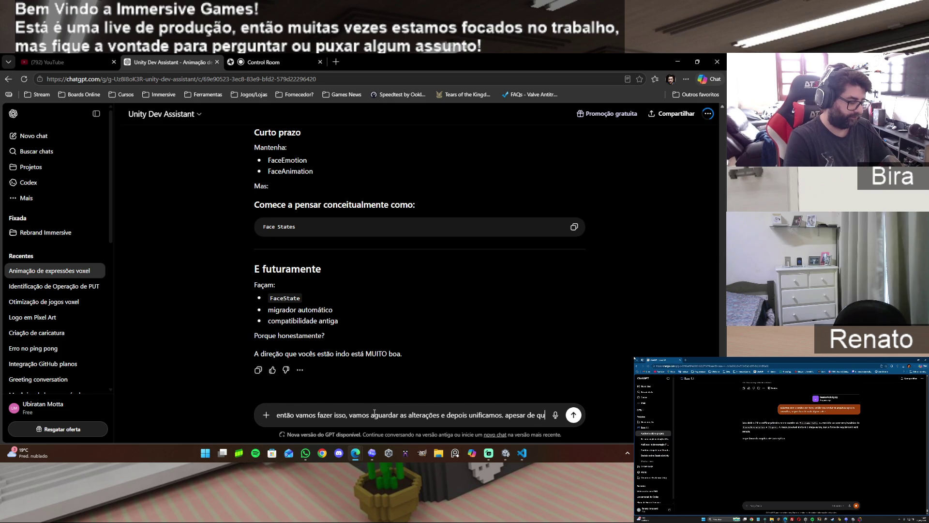
text(e, podemos criar o face)
key(BackSpace)
key(BackSpace)
key(BackSpace)
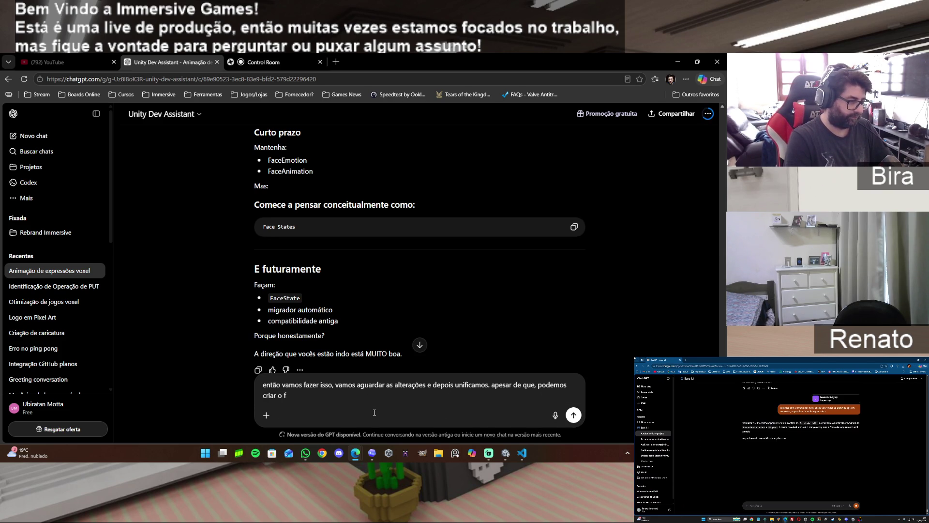
text(aceState sem me)
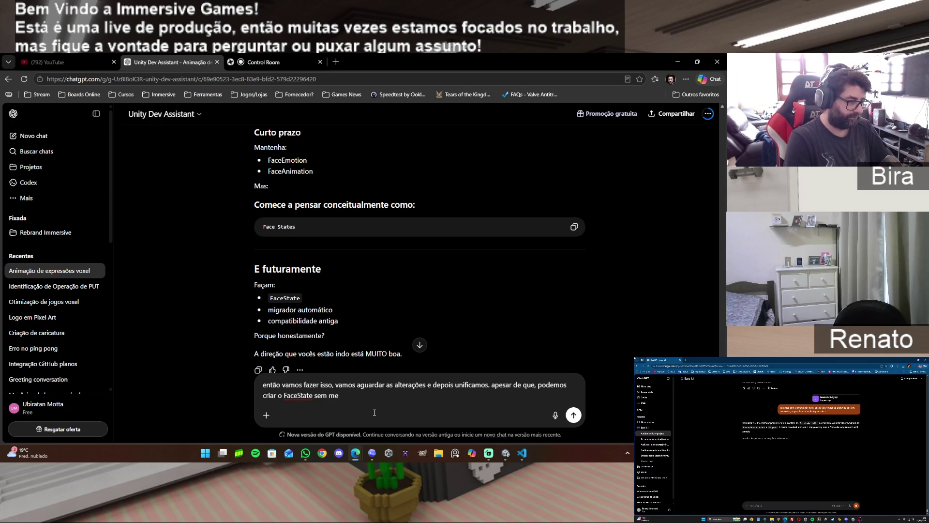
key(BackSpace)
key(BackSpace)
key(BackSpace)
text(sem mexer)
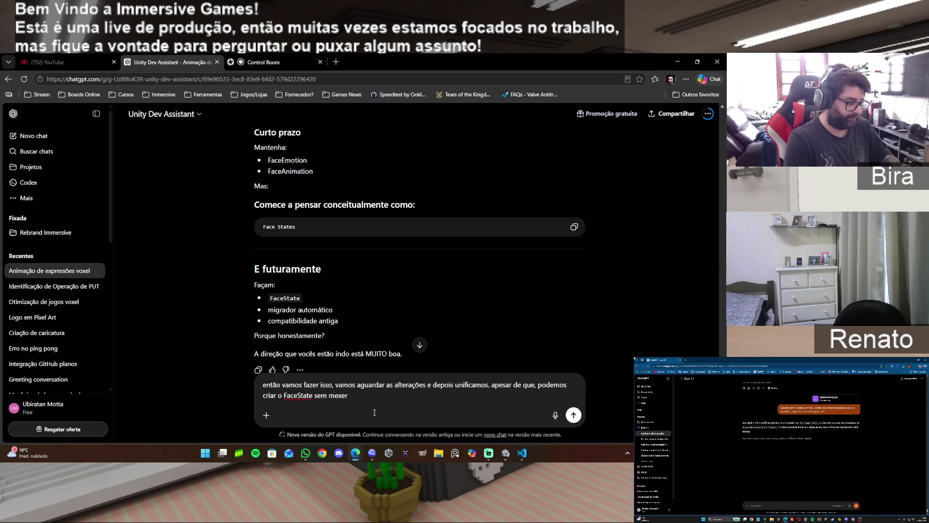
text( no resto)
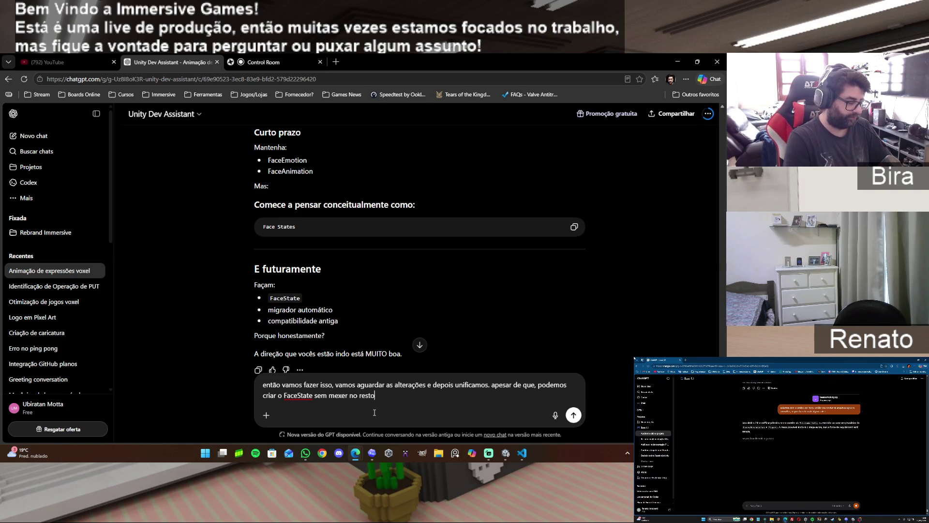
text(. d quando estiver)
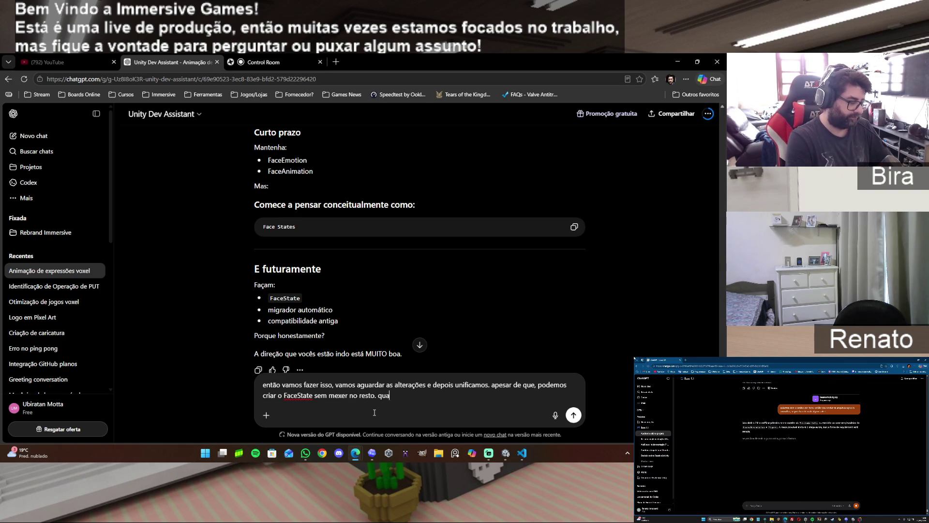
text( pronto a gente)
text( mexe no Face Controller não?)
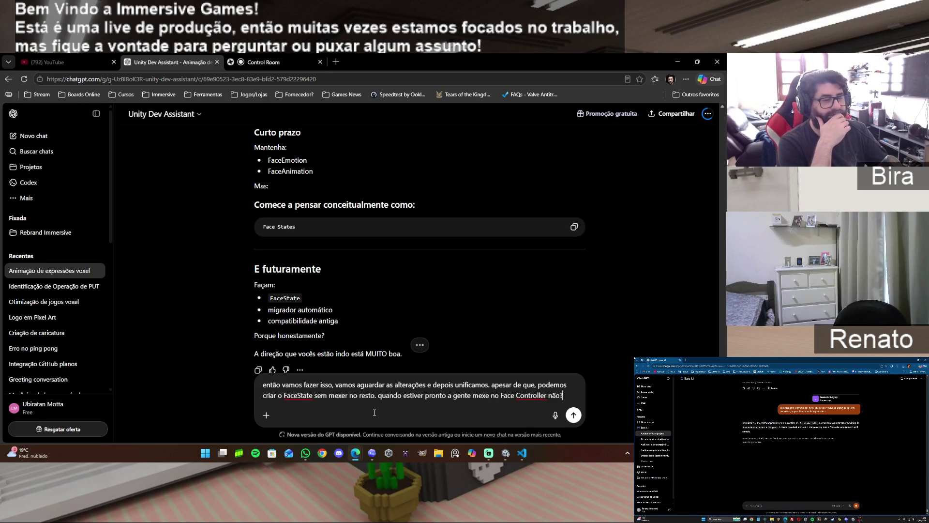
key(Return)
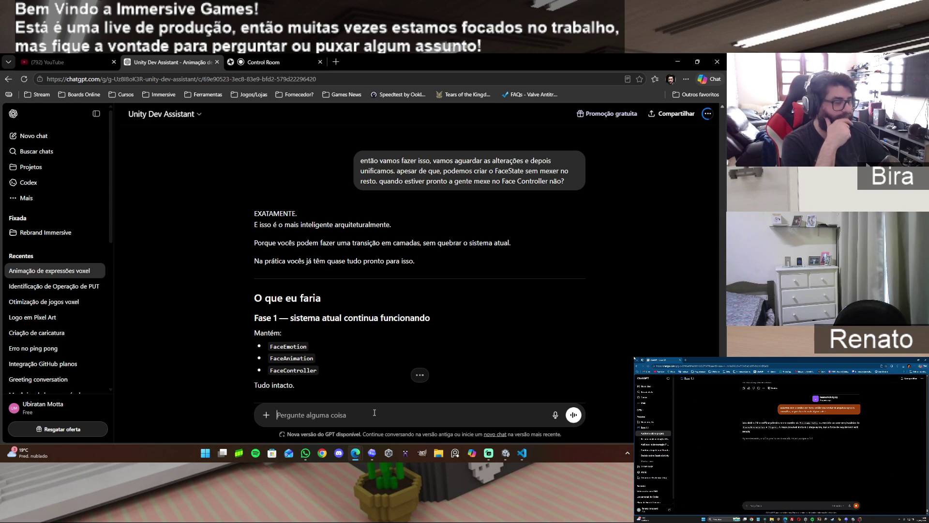
scroll(374, 412, down, 2)
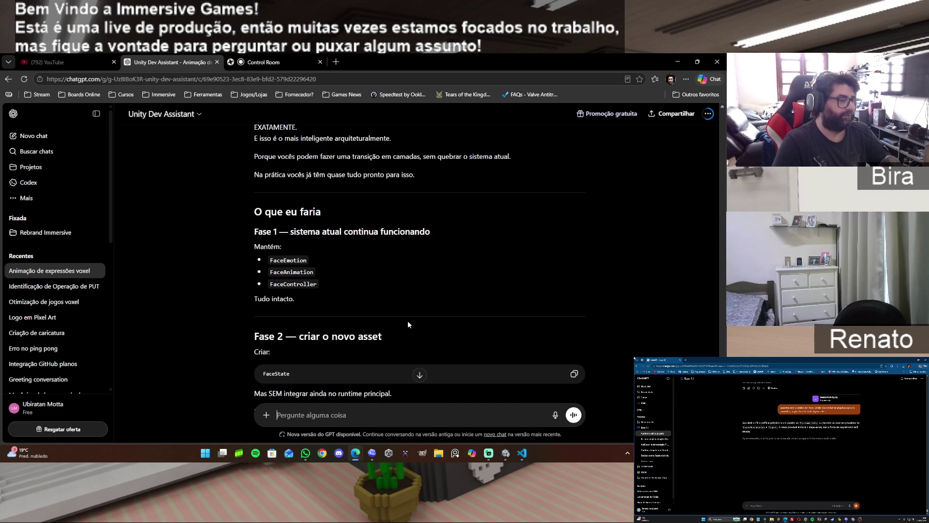
scroll(452, 292, down, 2)
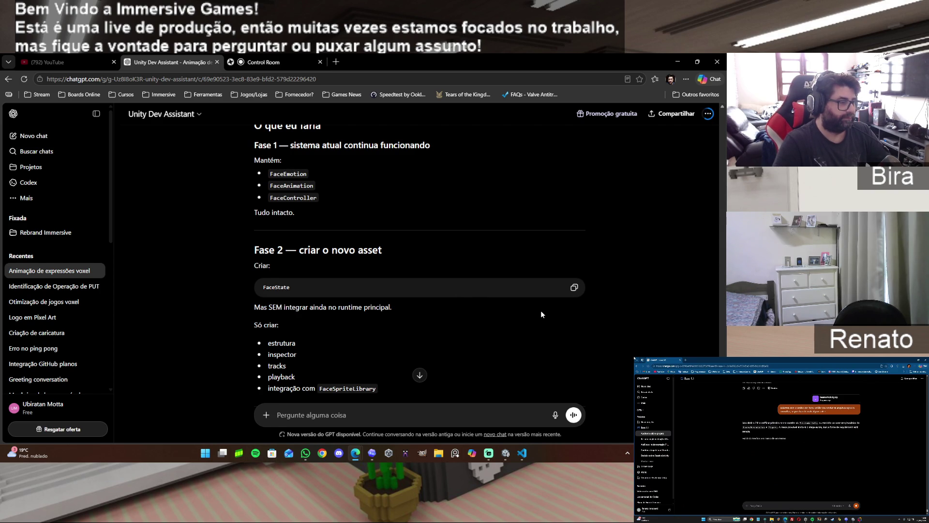
scroll(541, 313, down, 1)
scroll(541, 313, down, 1)
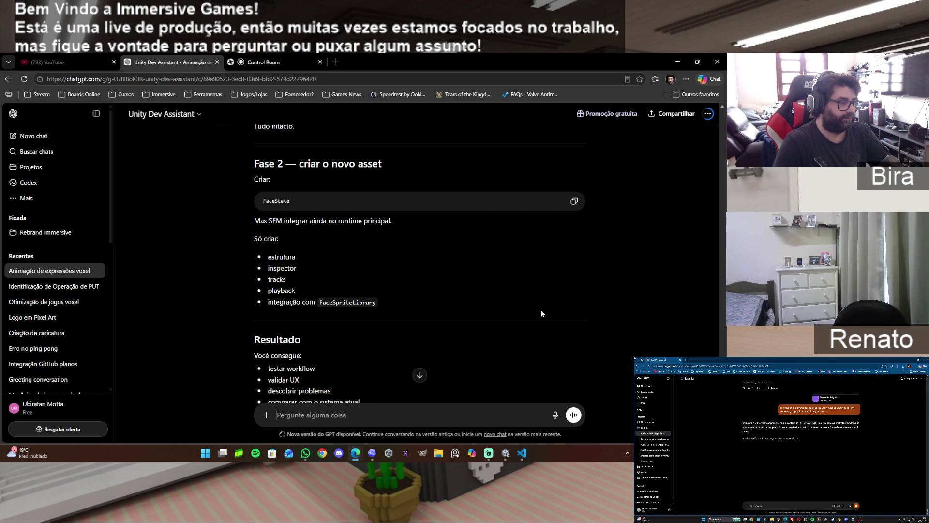
scroll(542, 314, down, 1)
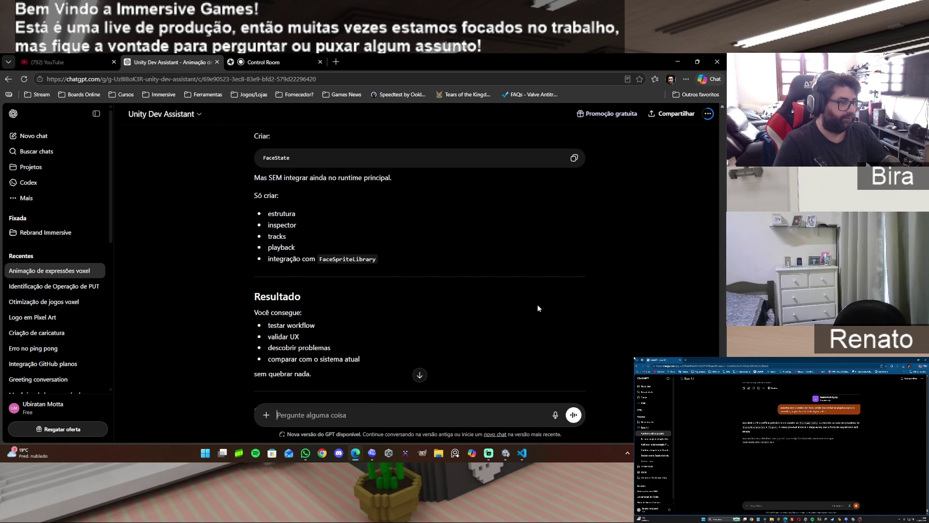
scroll(538, 305, down, 1)
scroll(538, 308, down, 1)
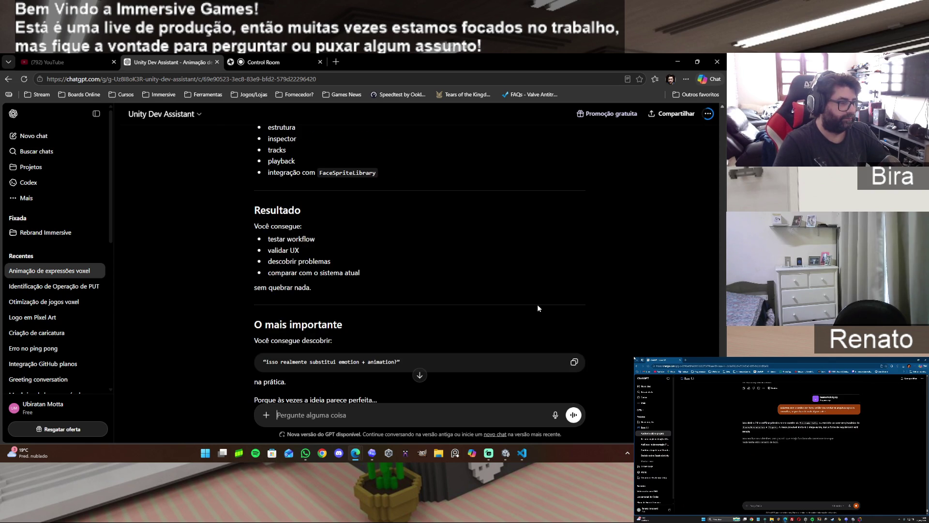
scroll(538, 308, down, 2)
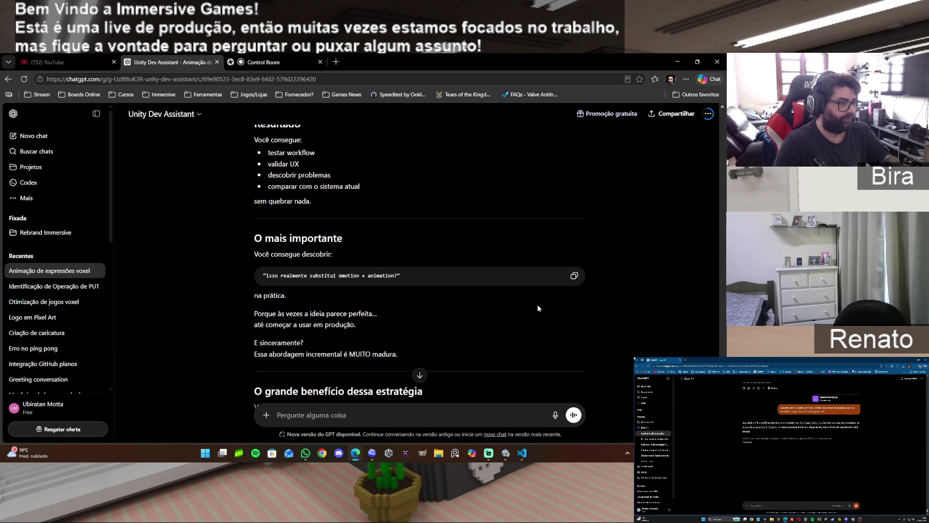
scroll(537, 306, down, 1)
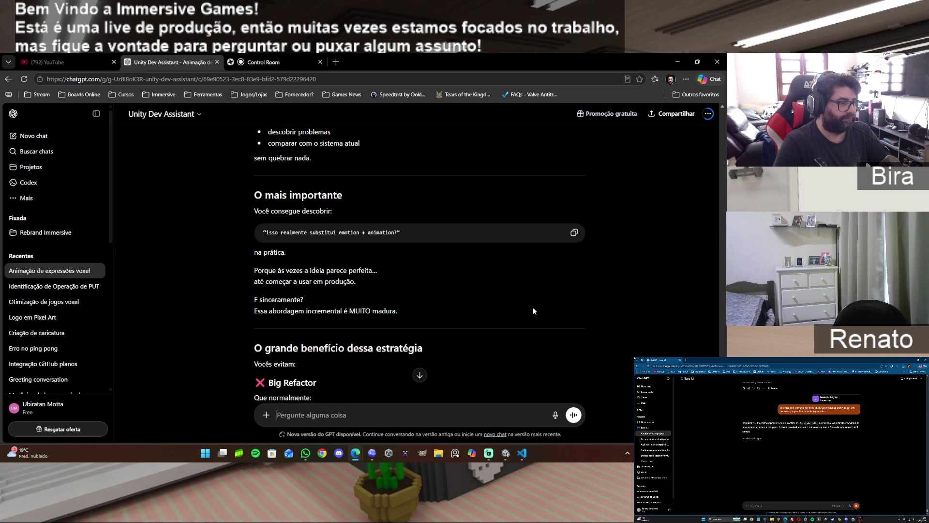
scroll(533, 309, down, 2)
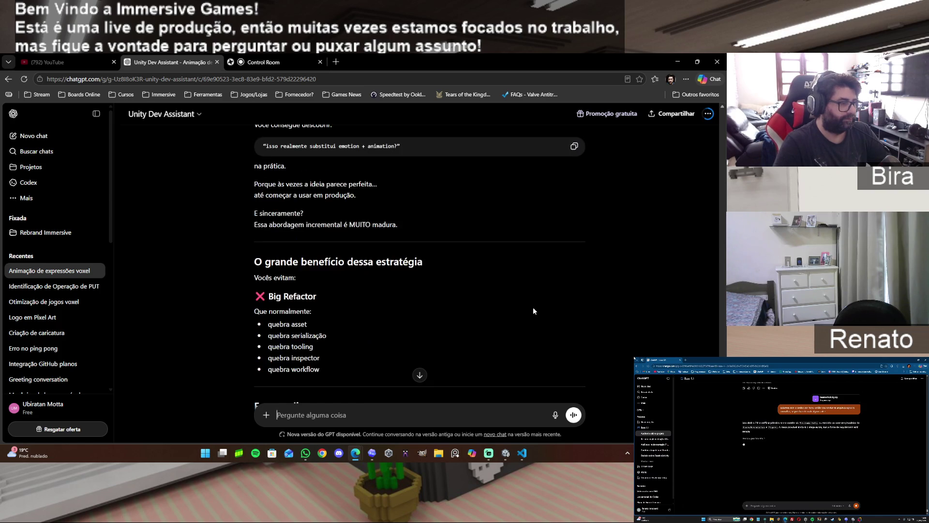
scroll(534, 308, down, 5)
scroll(534, 310, down, 15)
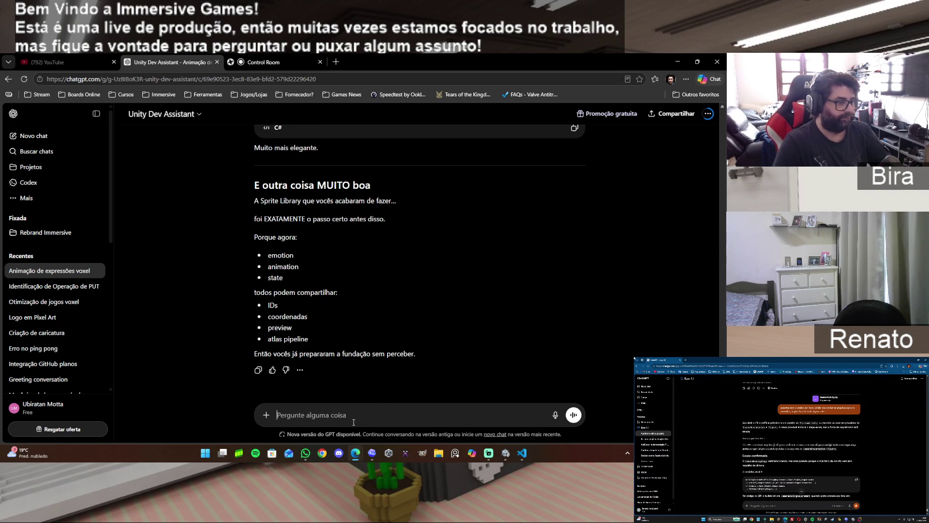
click(355, 416)
Ask ChatGPT for a Codex prompt making faceexpression and face animation use the sprite library
text(então)
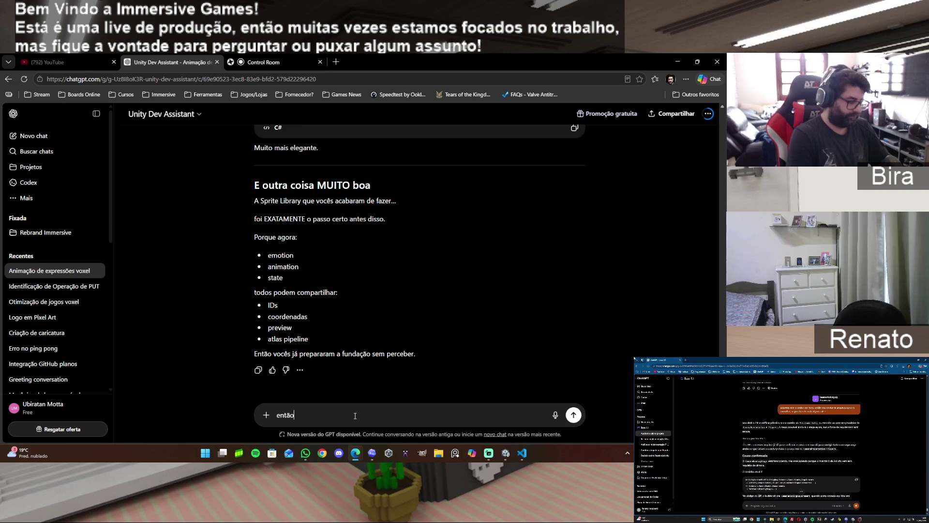
text( vamos lá, )
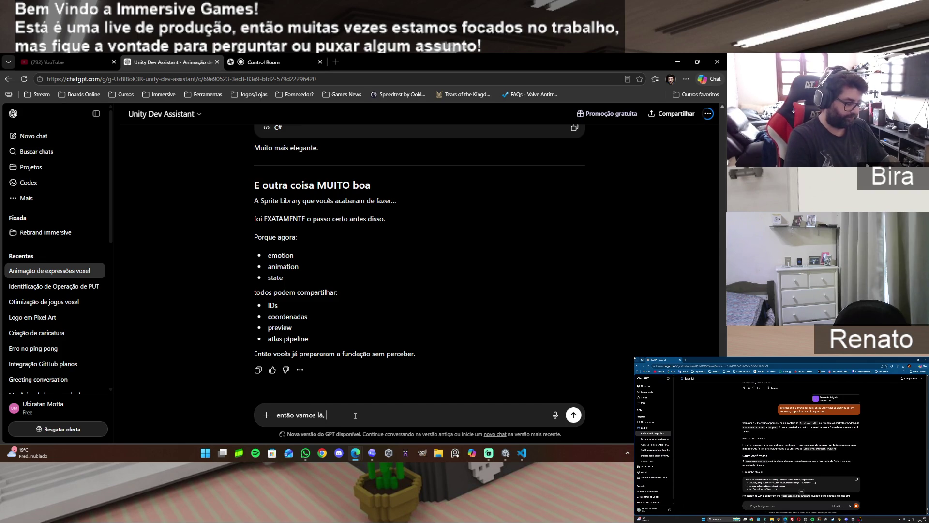
text(vamos )
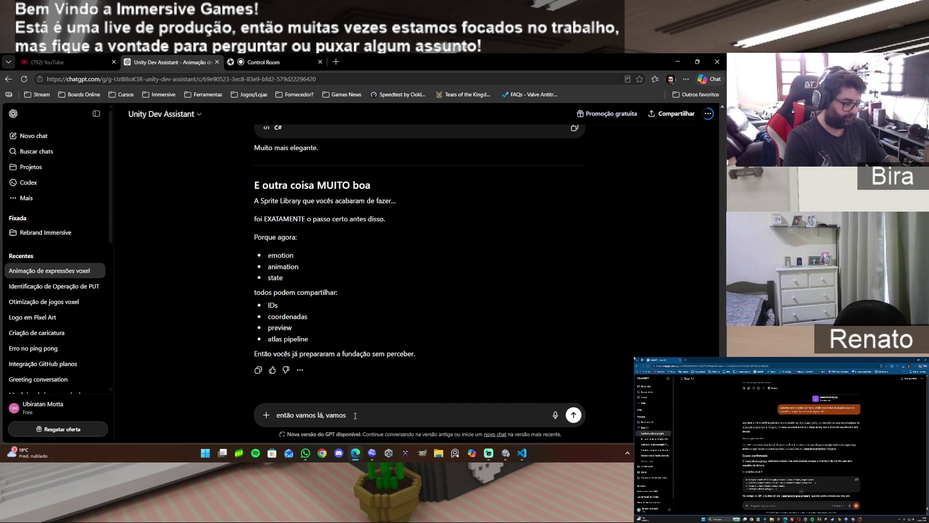
text(fazer dessa f)
text(orma)
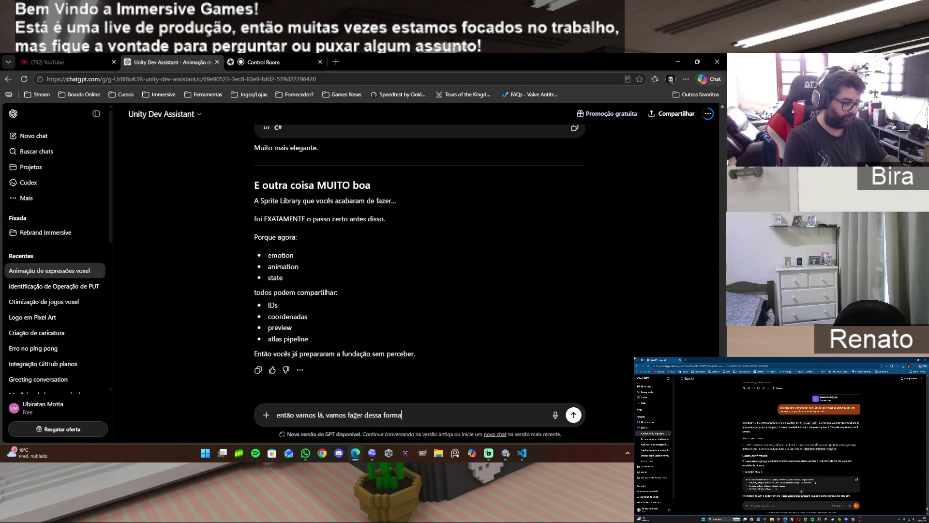
text(, pessa)
key(BackSpace)
key(BackSpace)
text(faça então o )
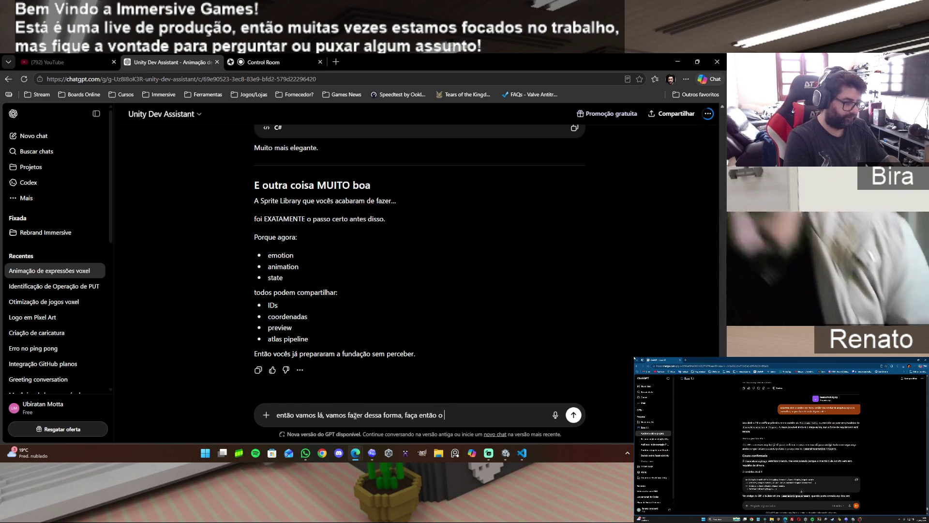
text(prompt pa)
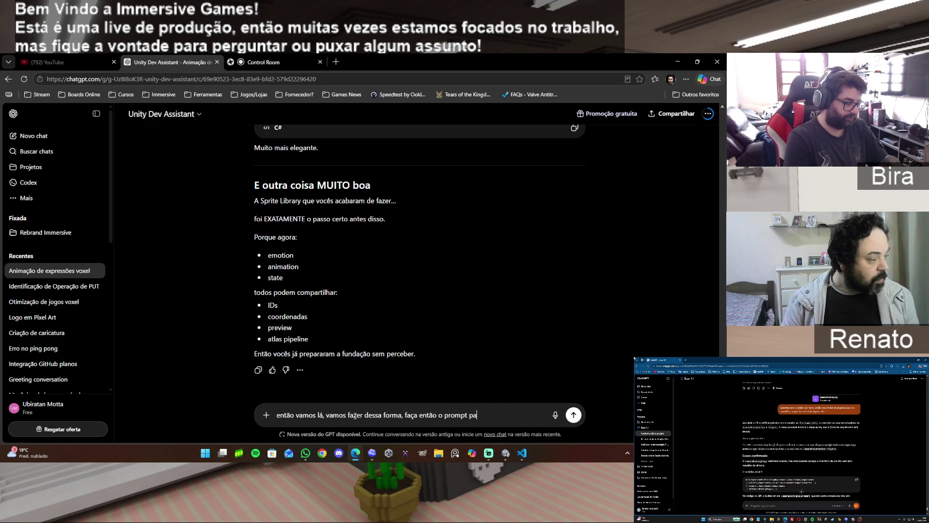
text(ra o codex)
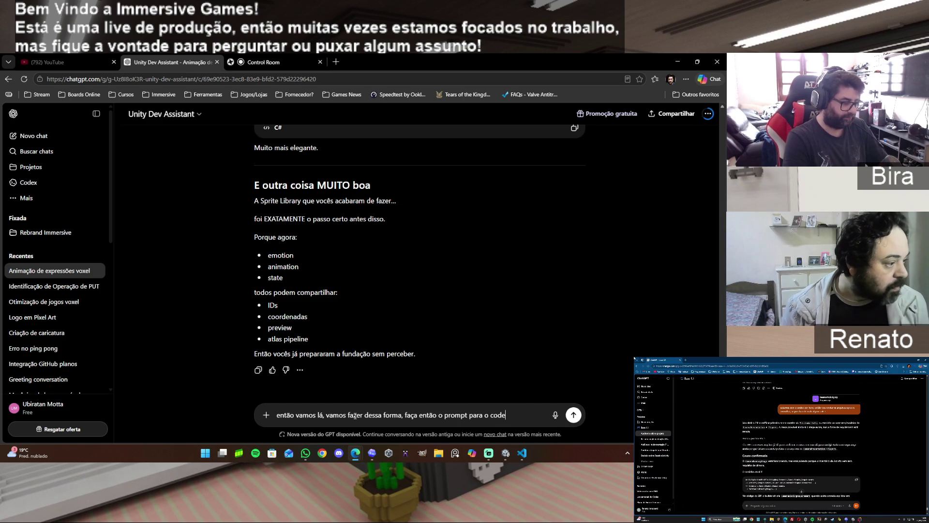
text( alterar o face)
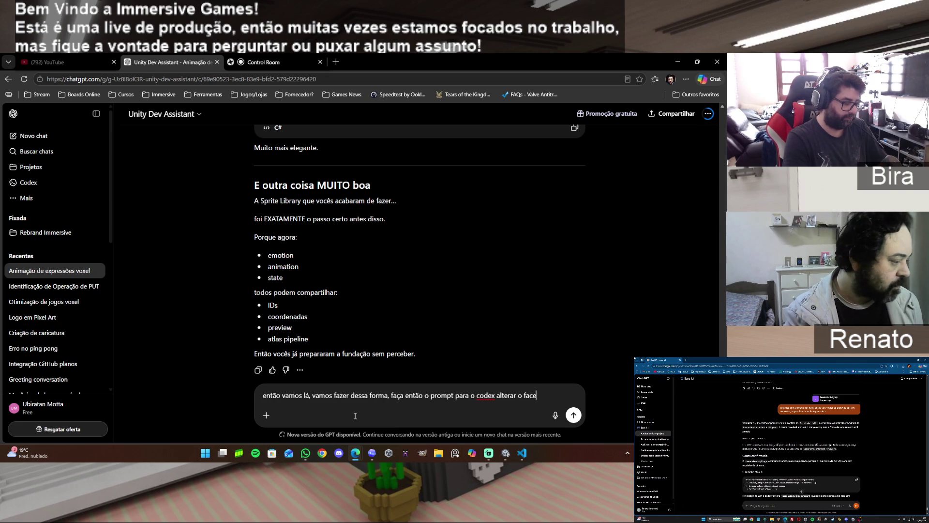
text(expressi)
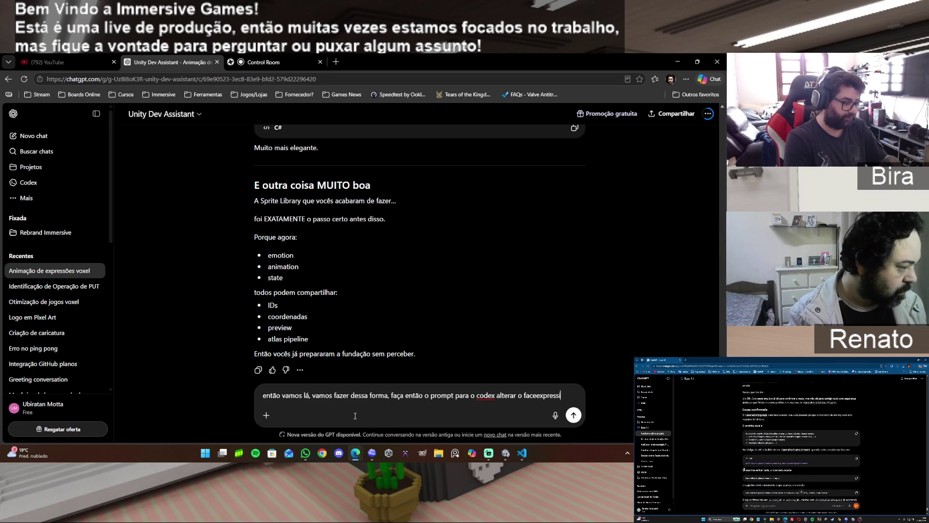
text(on e face animation para usar o)
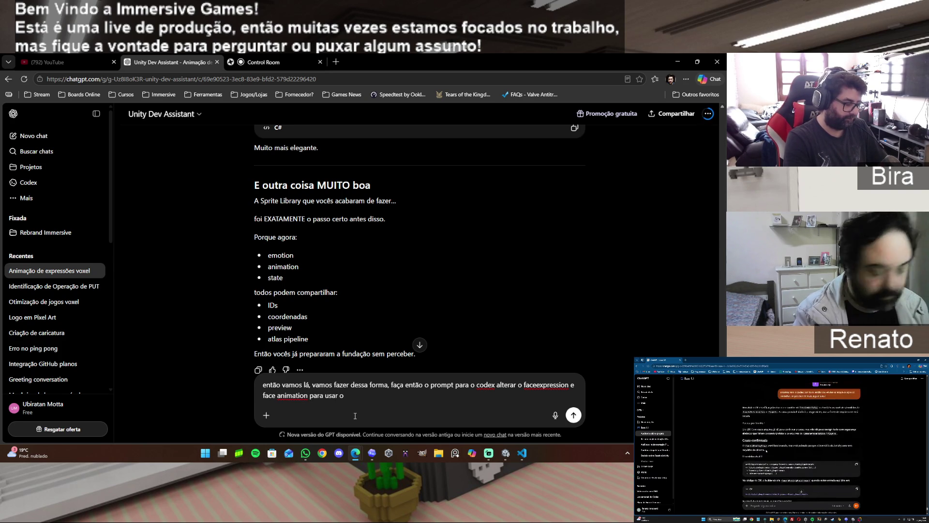
key(BackSpace)
text(a library.)
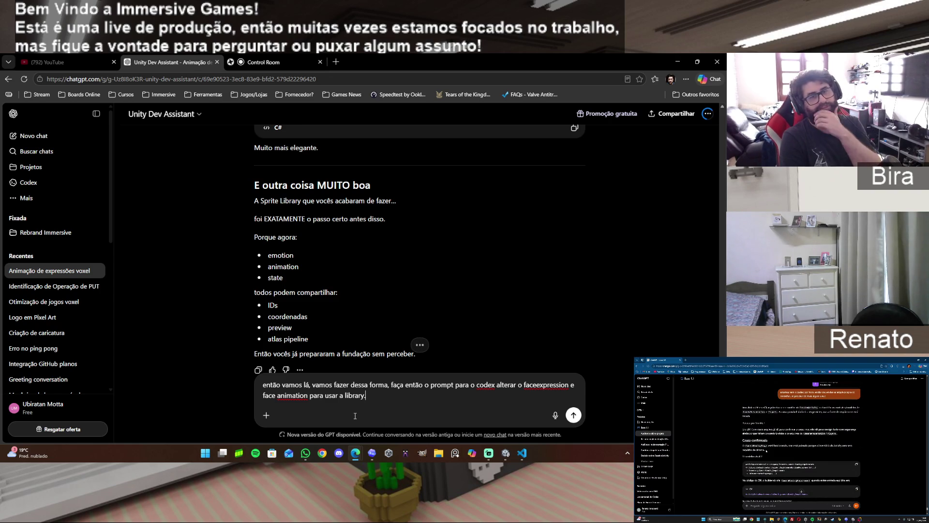
key(Return)
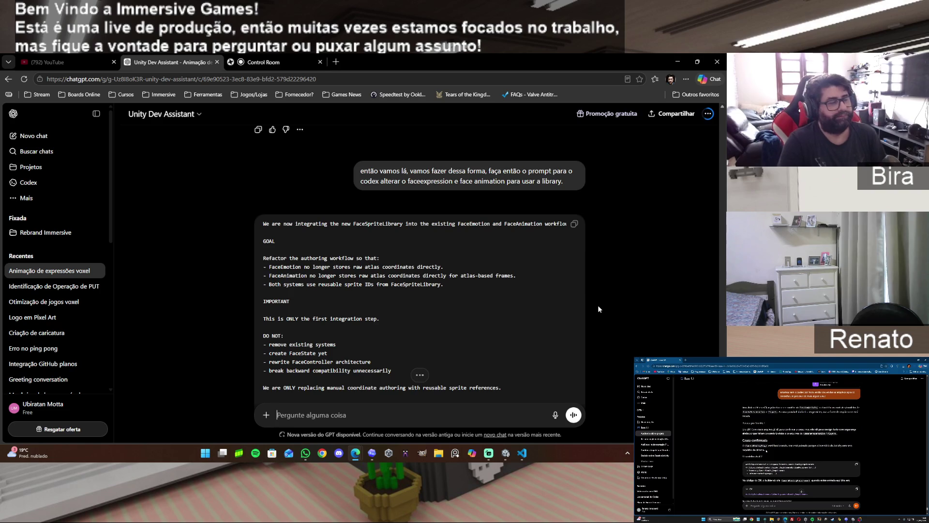
Copy ChatGPT's FaceSpriteLibrary integration prompt for Codex
scroll(596, 309, down, 5)
scroll(600, 305, down, 5)
scroll(600, 298, up, 10)
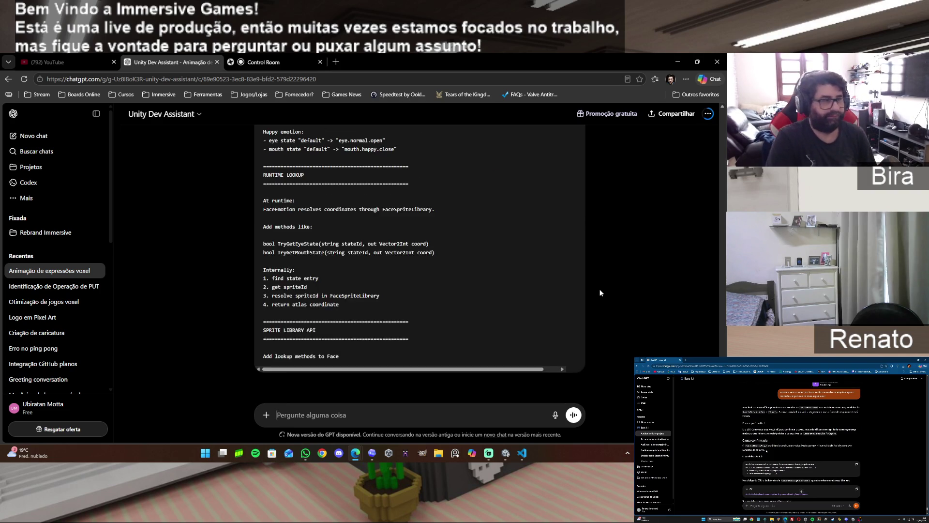
scroll(600, 293, up, 10)
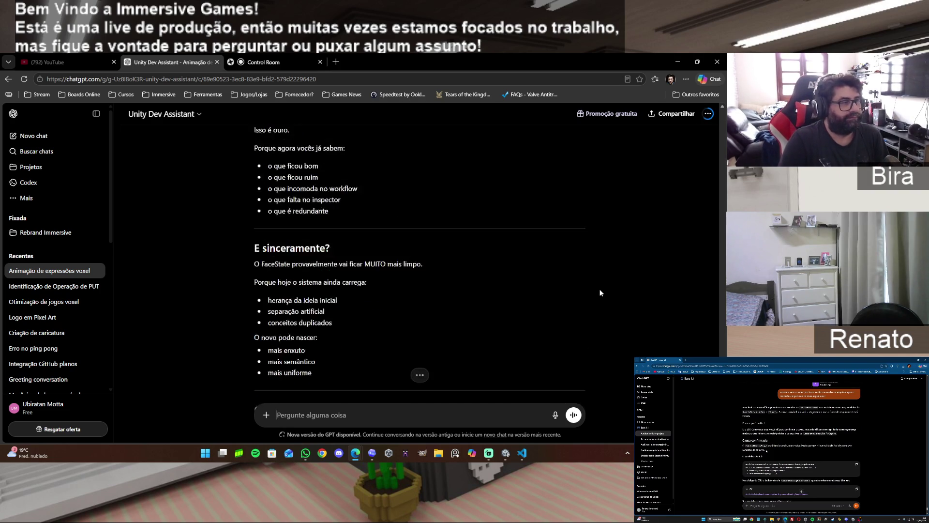
scroll(600, 292, down, 5)
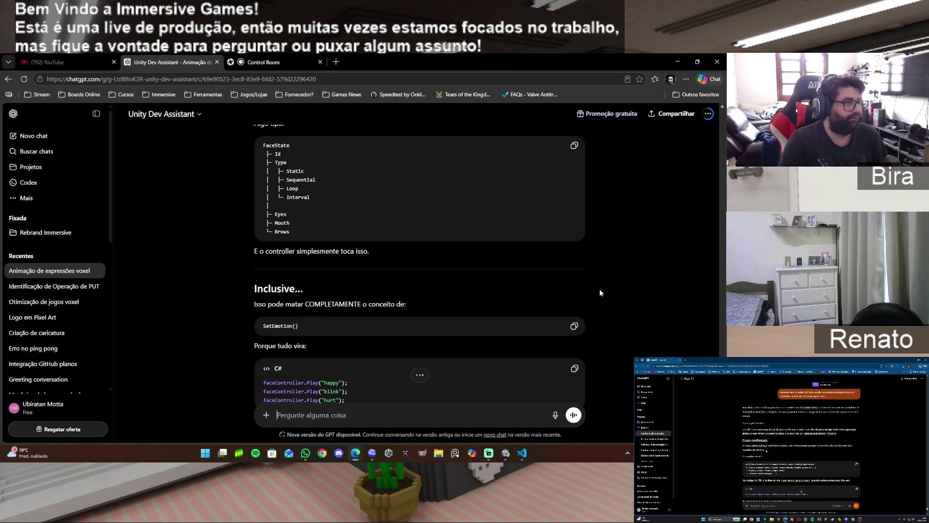
scroll(600, 293, down, 15)
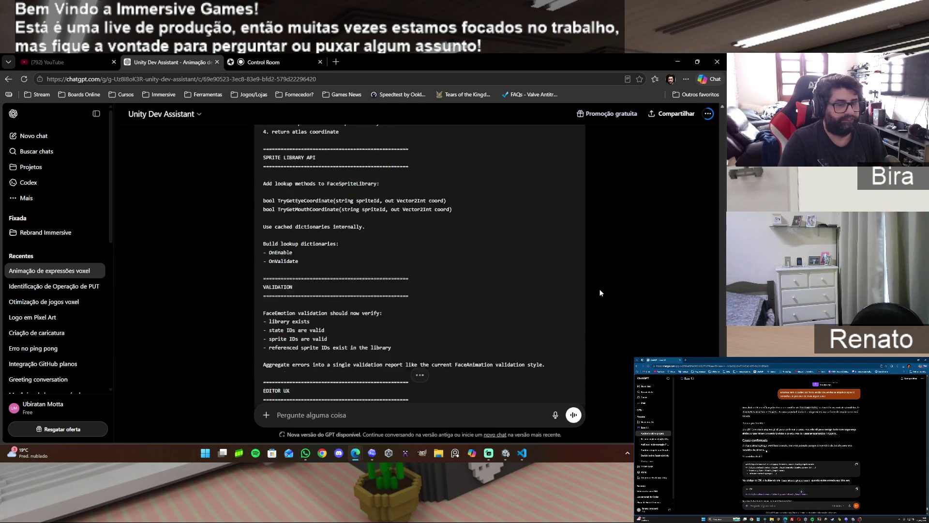
scroll(600, 293, down, 10)
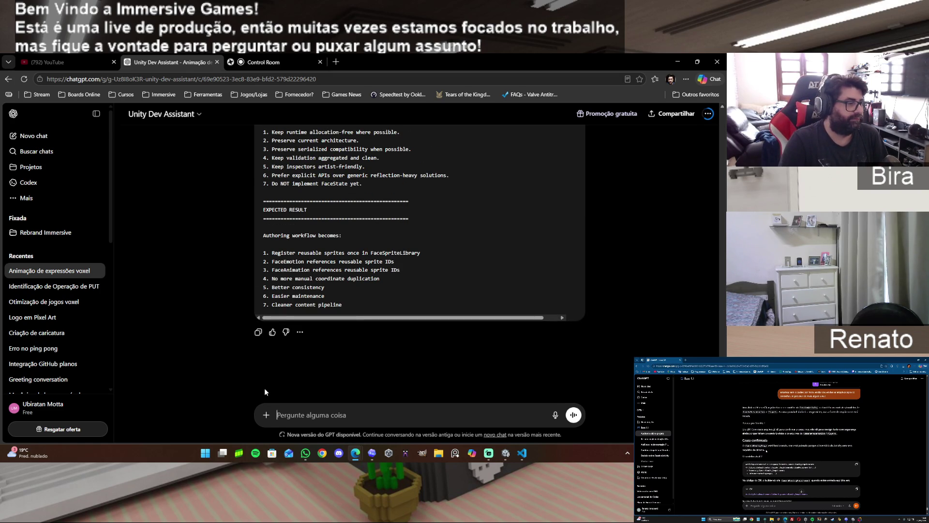
click(258, 332)
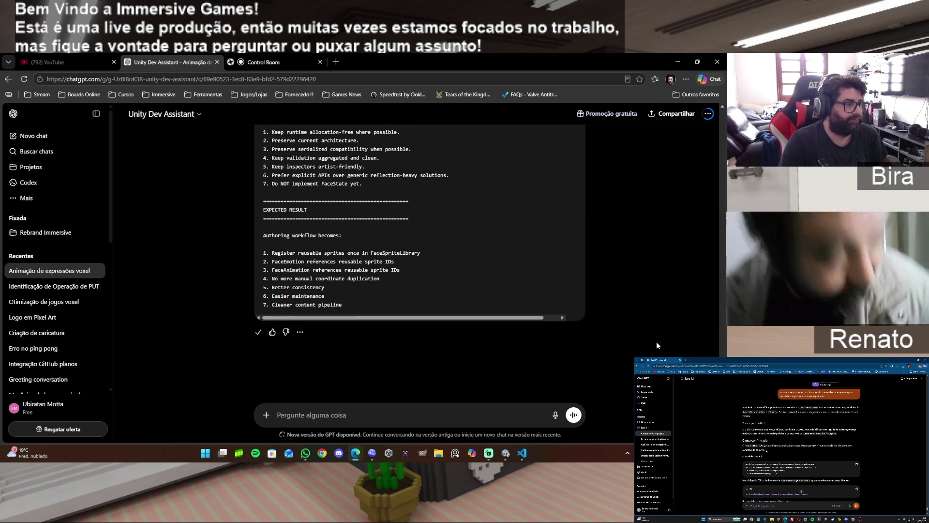
Switch to the Codex face system conversation
scroll(652, 342, up, 10)
scroll(651, 341, up, 10)
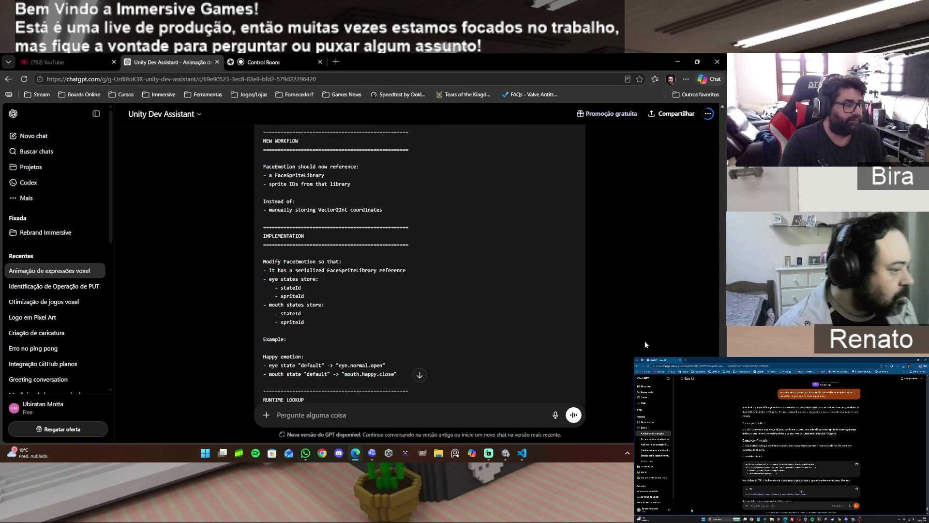
click(372, 453)
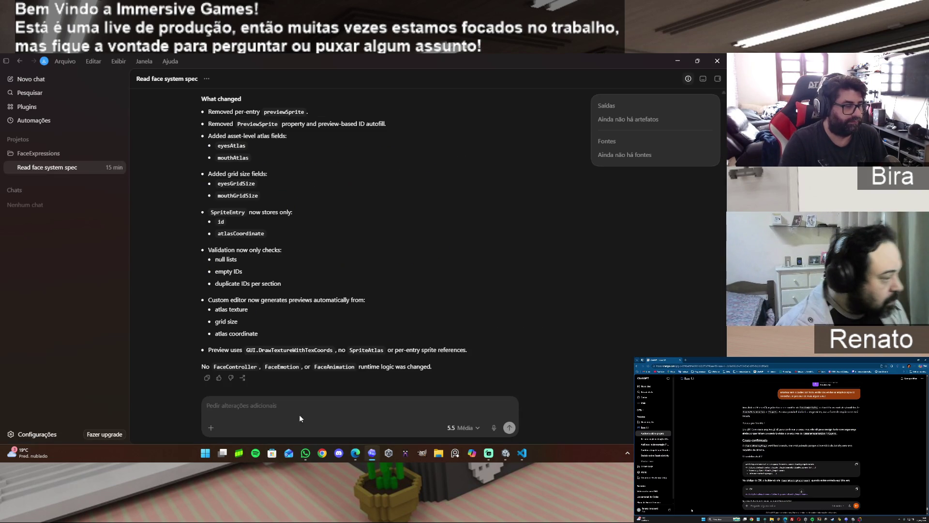
Paste the FaceSpriteLibrary integration spec into Codex, send it, and expand the sent message
click(242, 407)
key(ctrl+v)
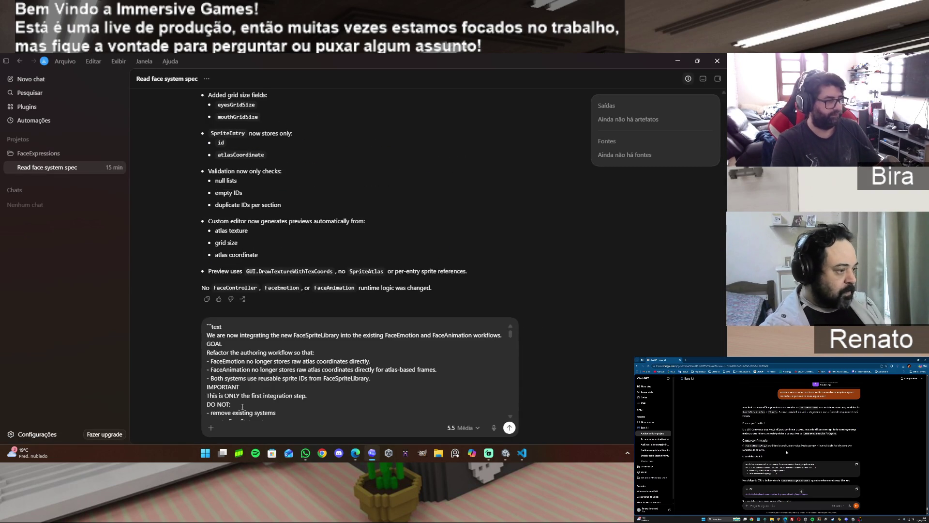
scroll(351, 335, down, 2)
scroll(350, 335, down, 10)
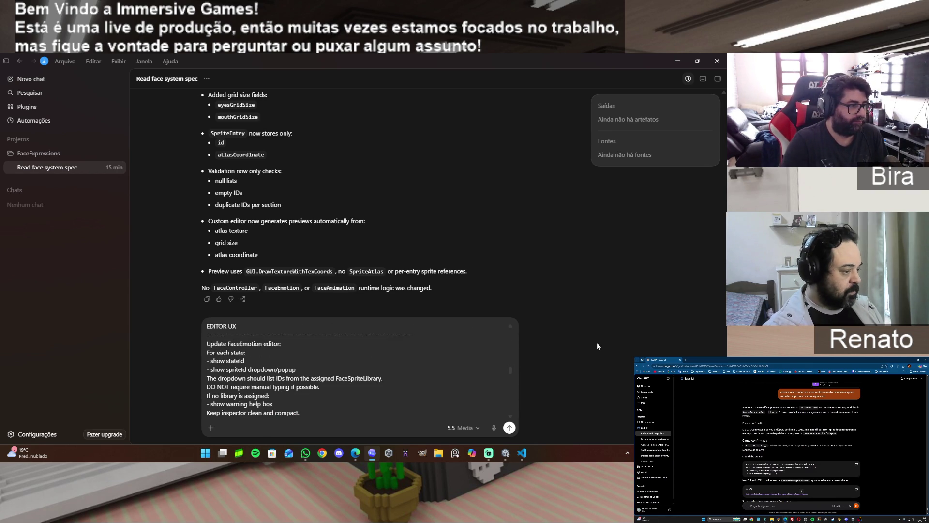
click(509, 428)
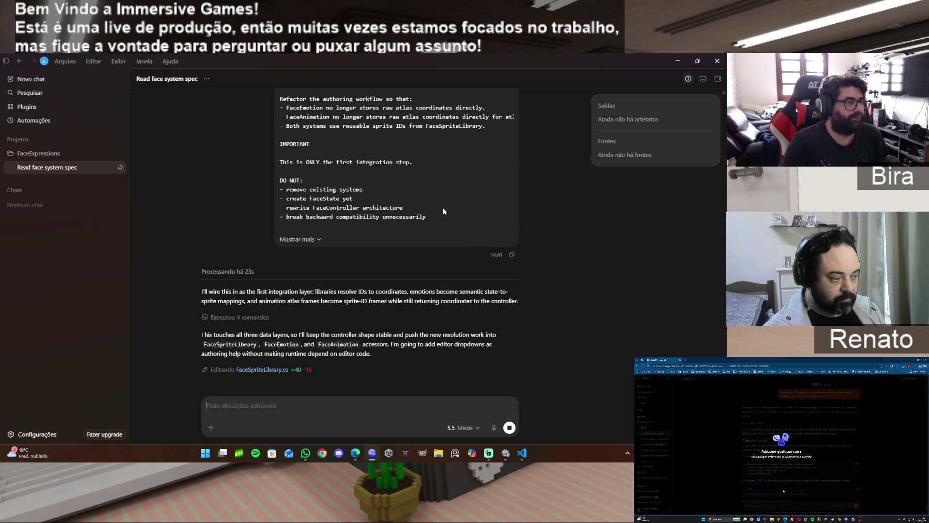
click(319, 239)
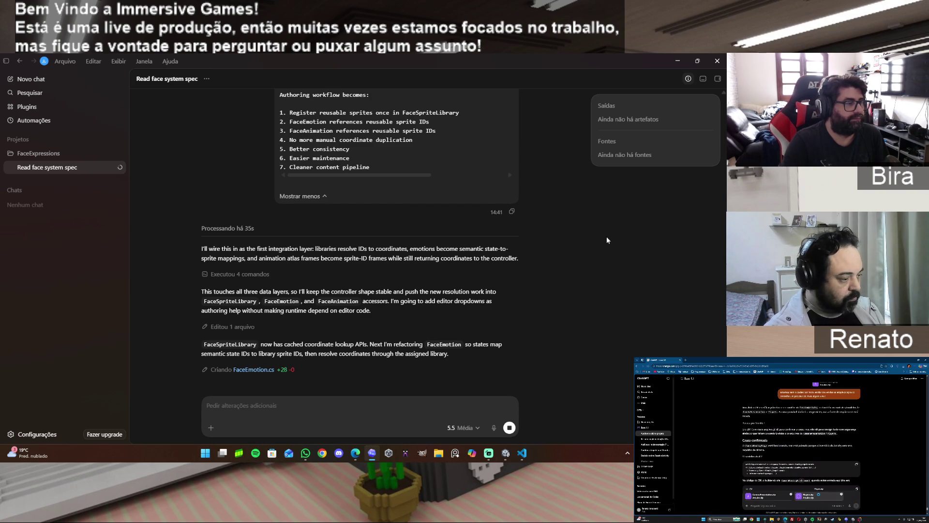
scroll(600, 257, up, 8)
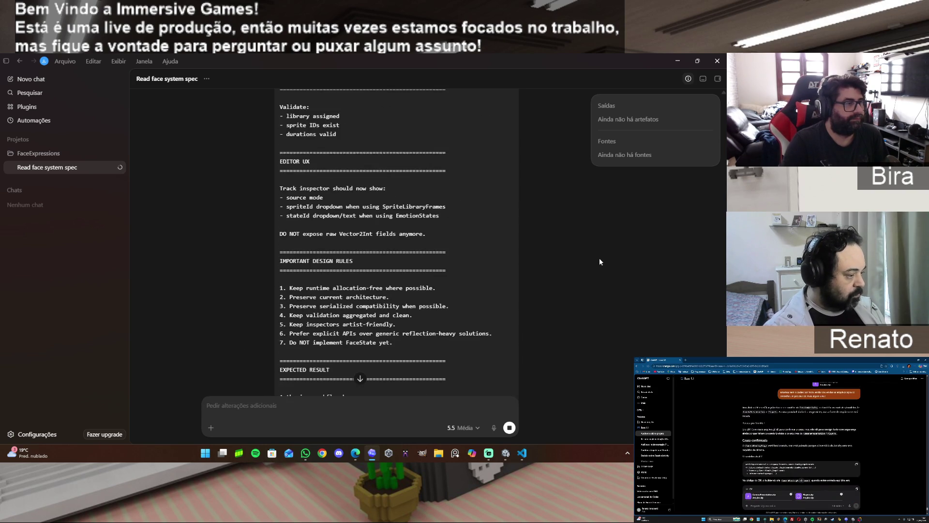
scroll(462, 262, up, 5)
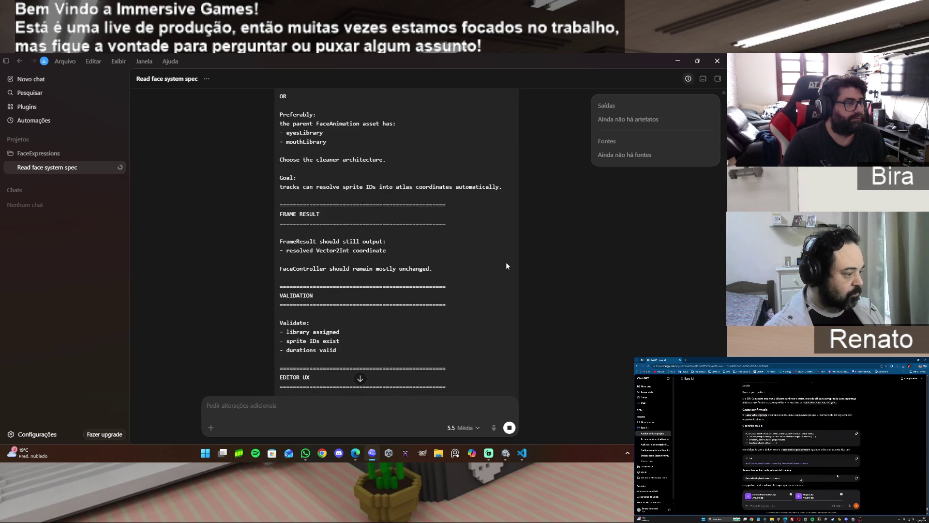
scroll(475, 279, up, 3)
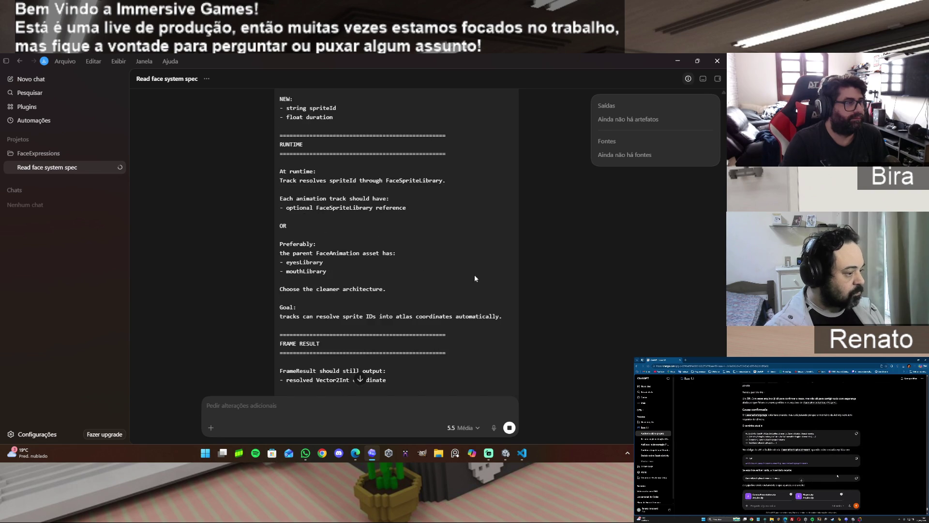
scroll(479, 271, up, 3)
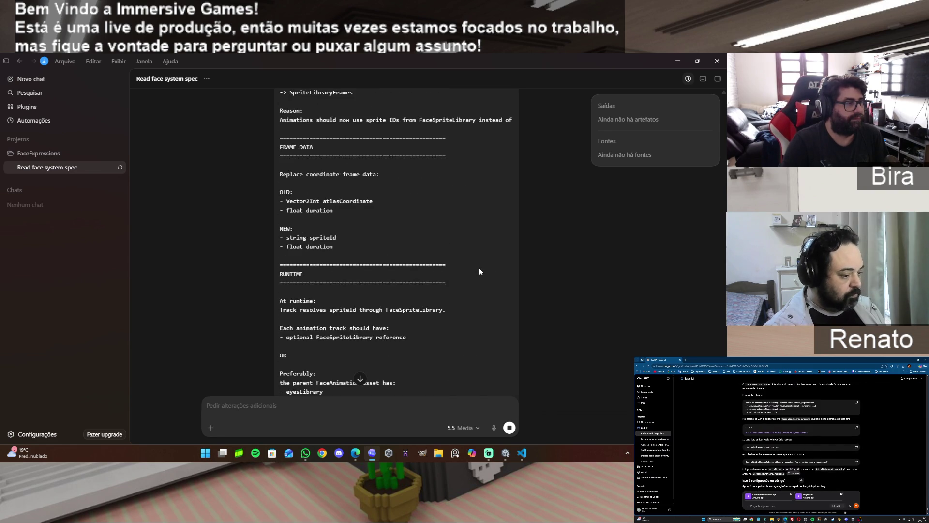
scroll(479, 271, up, 5)
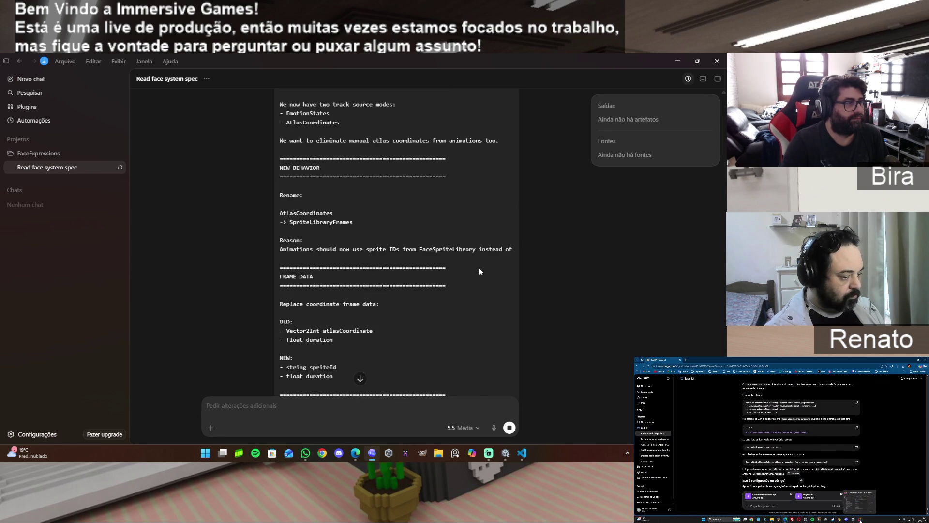
scroll(480, 271, up, 4)
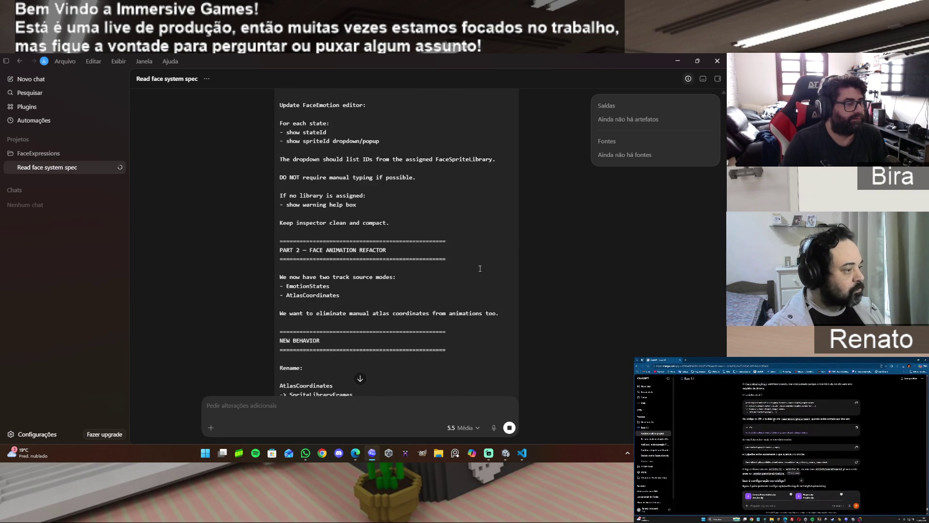
scroll(480, 271, up, 15)
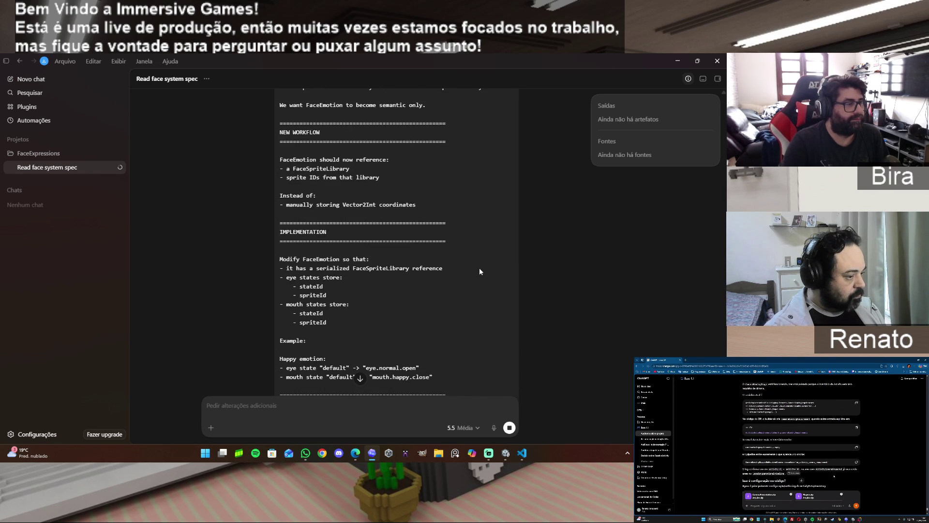
scroll(480, 271, down, 3)
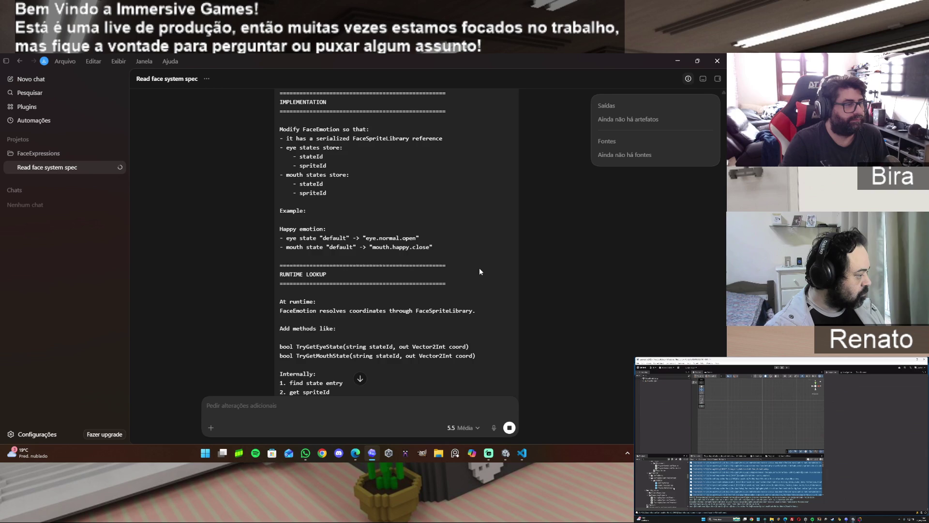
scroll(479, 268, down, 20)
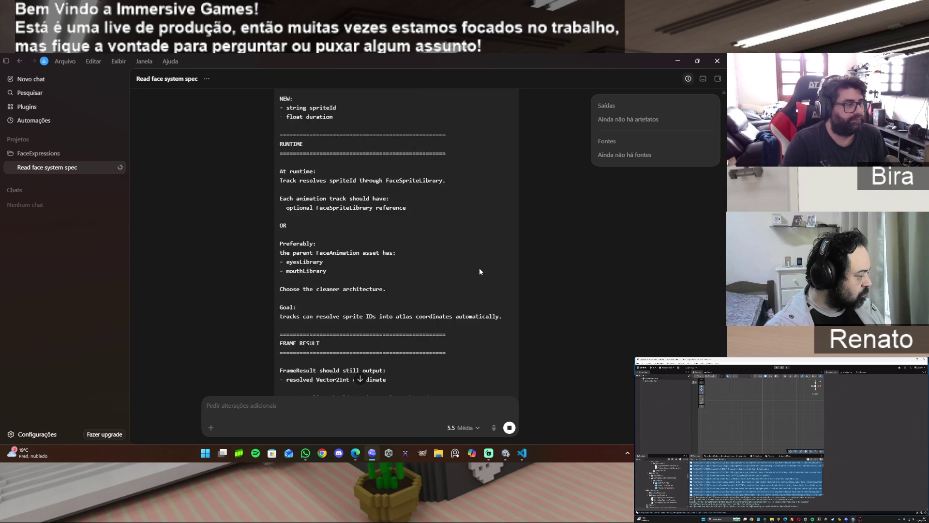
scroll(480, 269, down, 6)
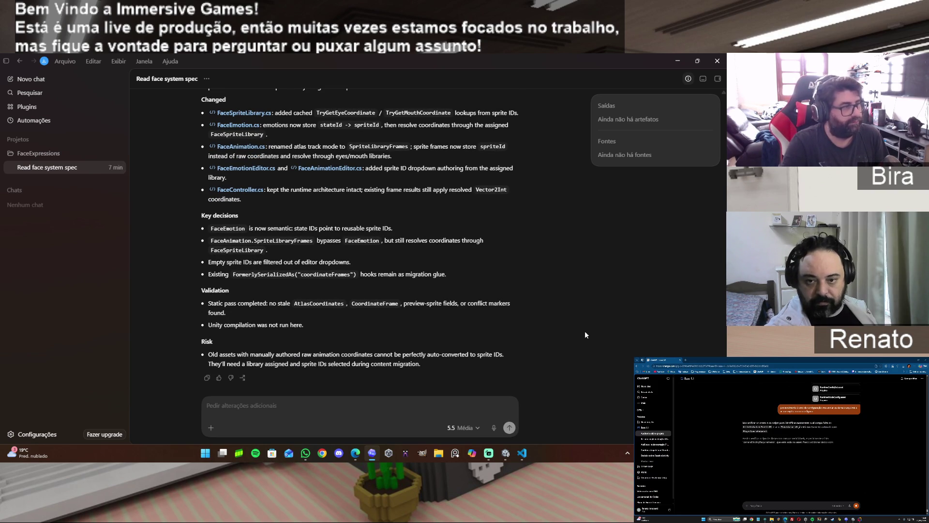
Copy the agent's sprite-ID change summary and return to the Unity editor
scroll(585, 334, up, 3)
scroll(585, 334, down, 3)
click(206, 378)
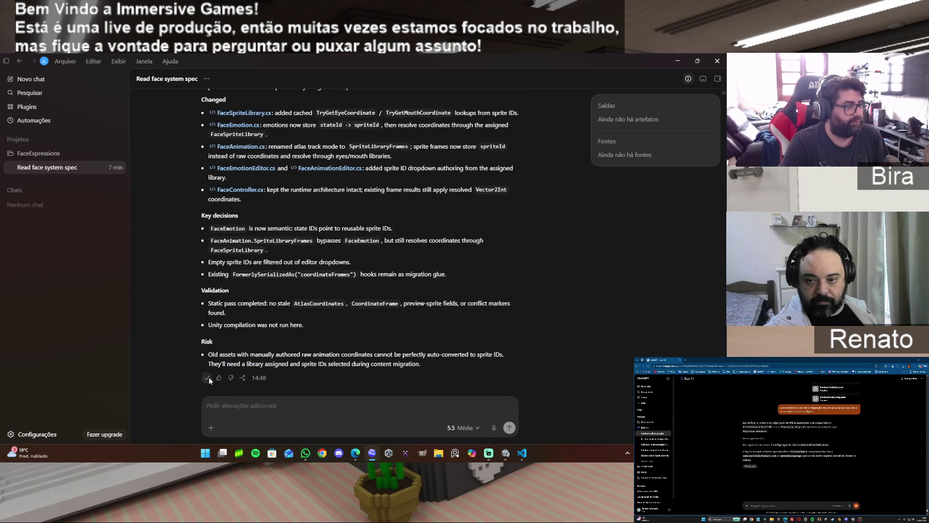
click(506, 452)
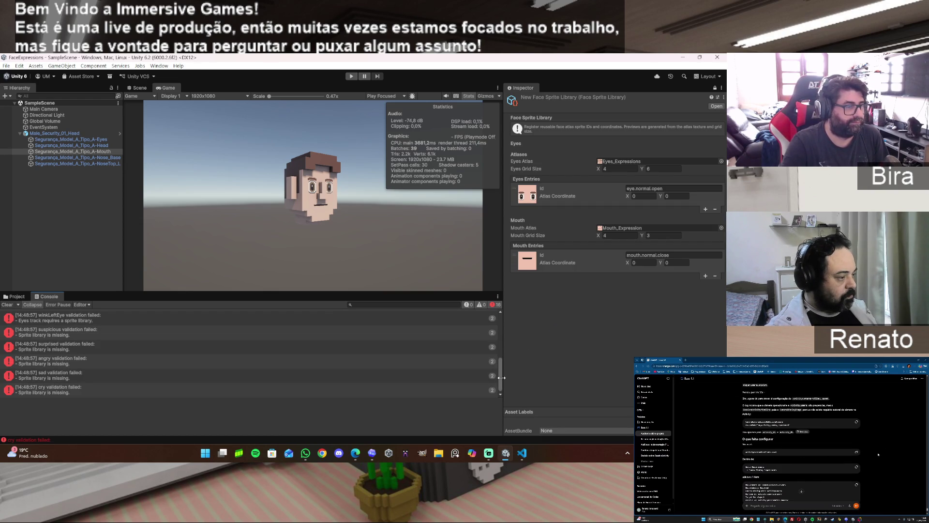
Clear the old console validation errors and browse the project's asset folders
drag(501, 377, 500, 317)
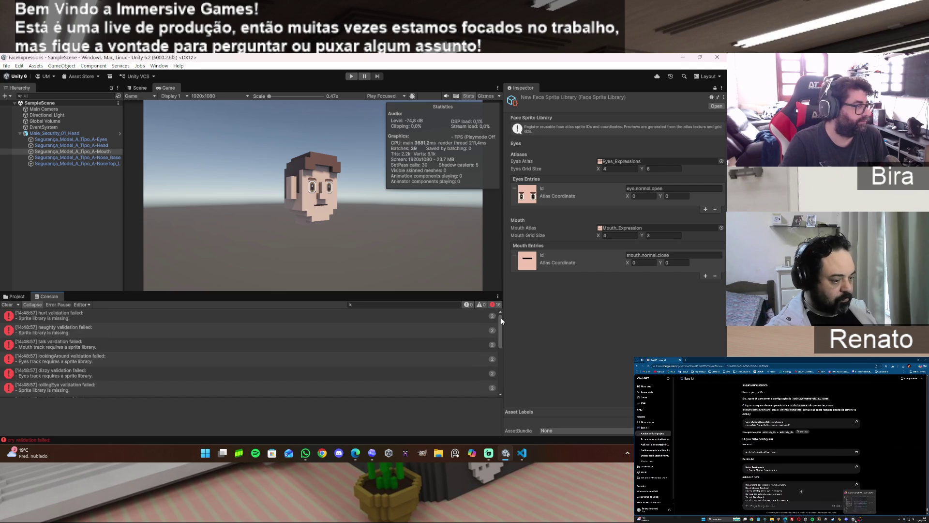
click(7, 306)
click(17, 298)
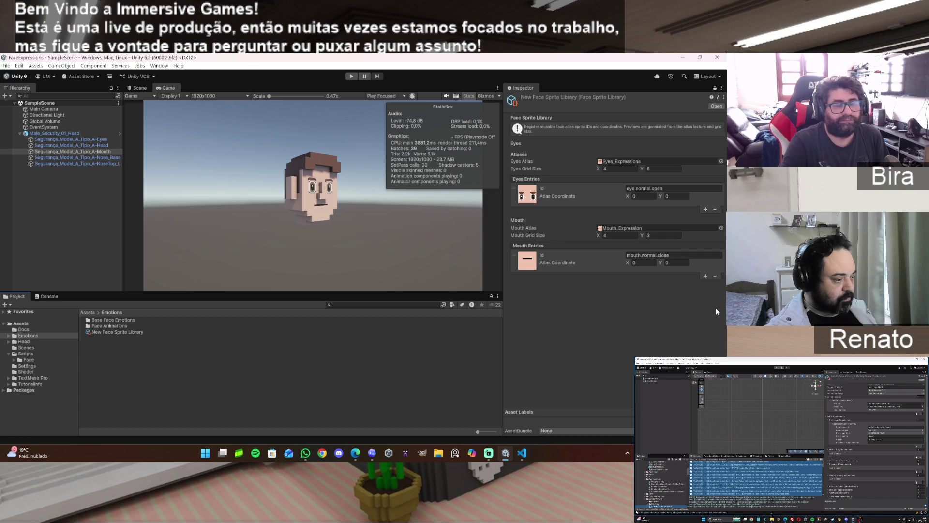
click(437, 455)
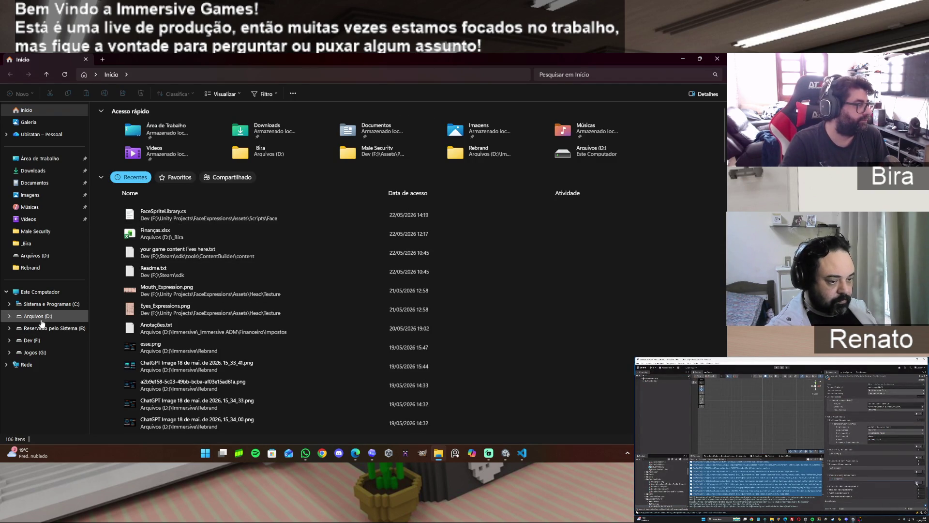
click(717, 58)
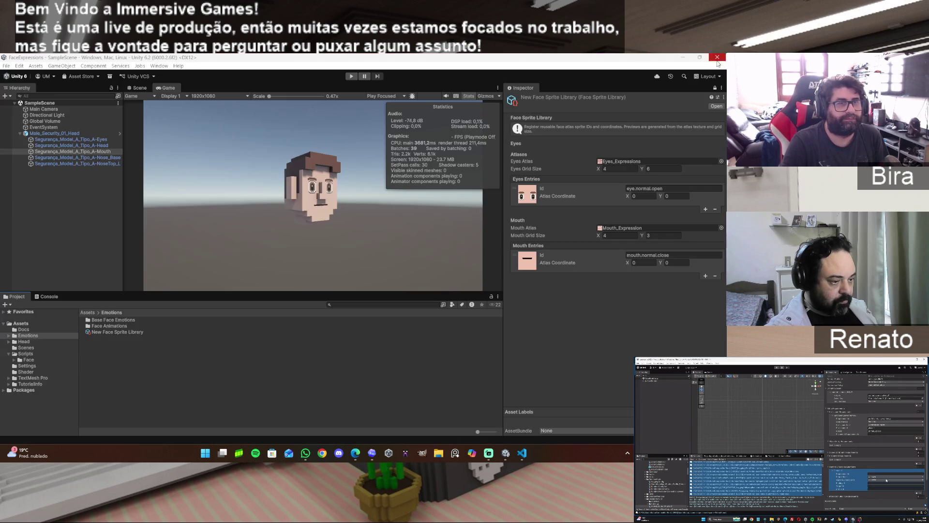
Open Assets/Head/Texture and select the Eyes_Expressions atlas
click(24, 341)
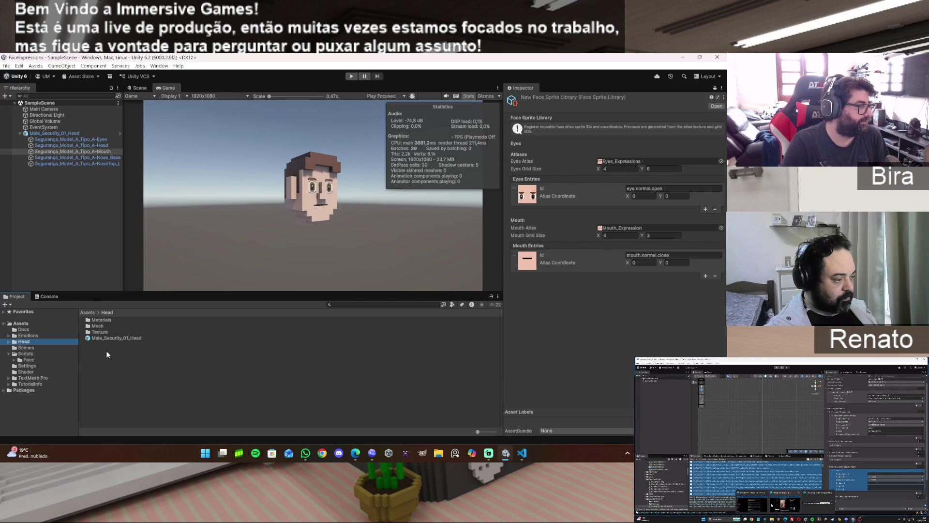
click(106, 333)
double_click(106, 333)
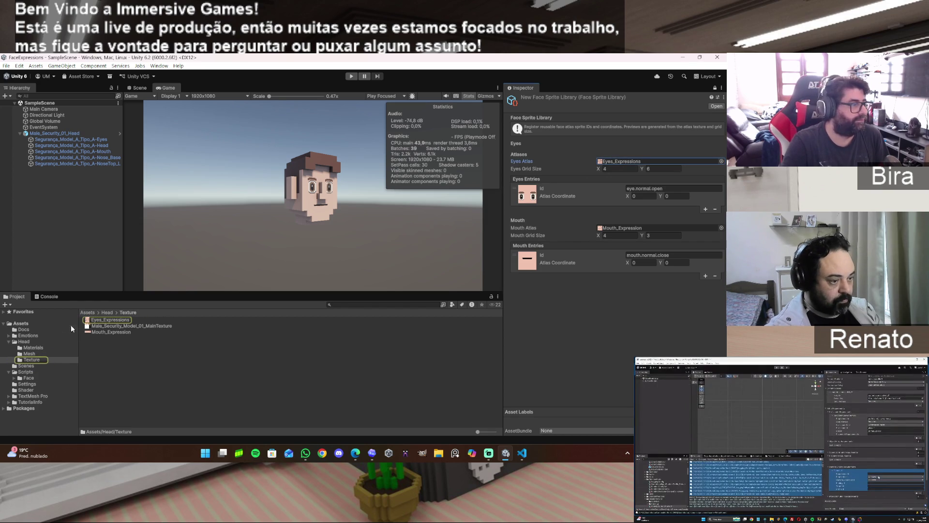
click(111, 321)
double_click(111, 322)
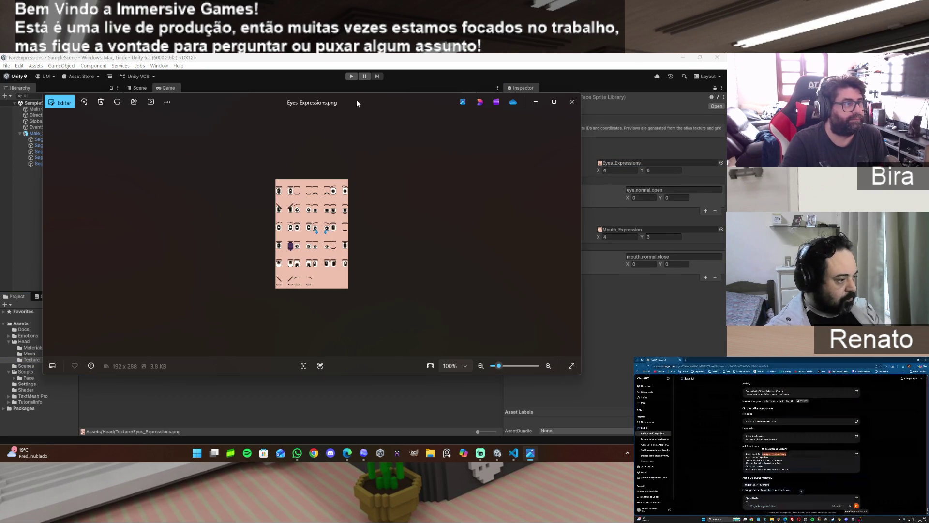
key(alt+F4)
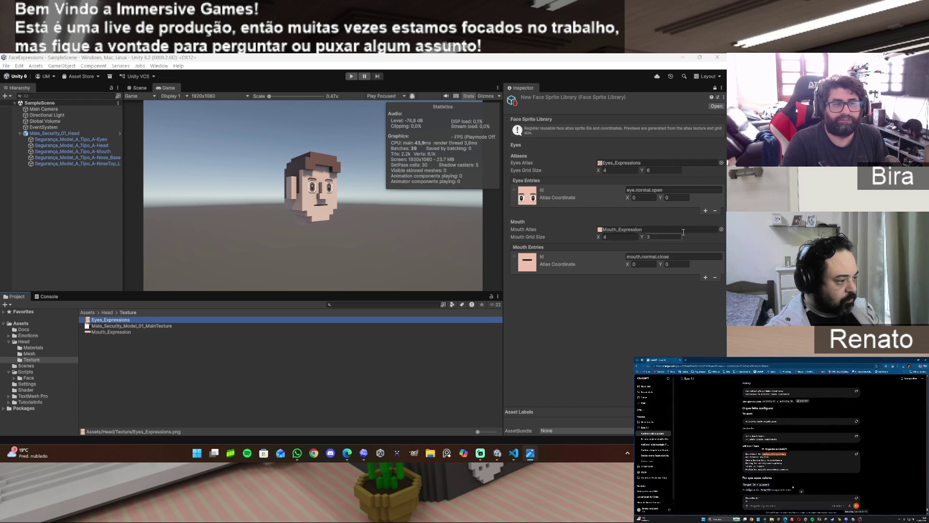
Add a second eye entry at X 1 named eye.normal.closed
click(706, 212)
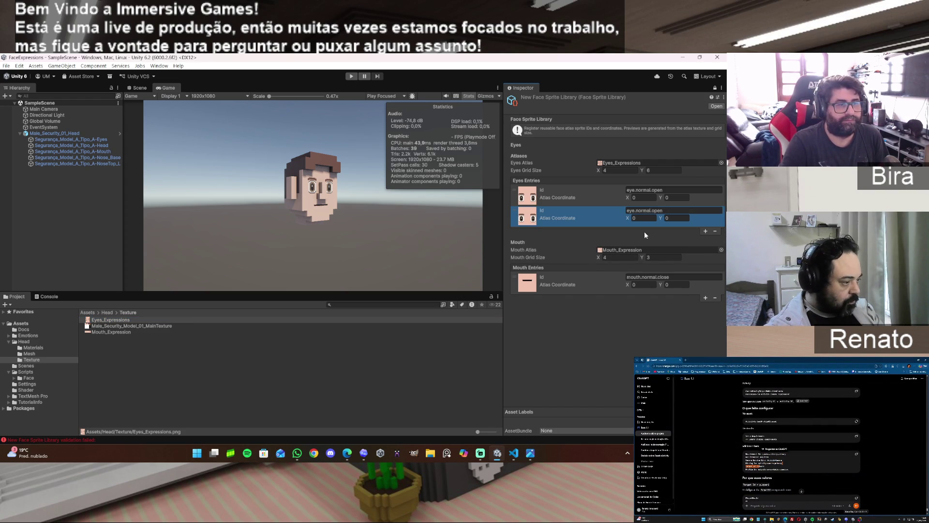
click(643, 217)
click(675, 218)
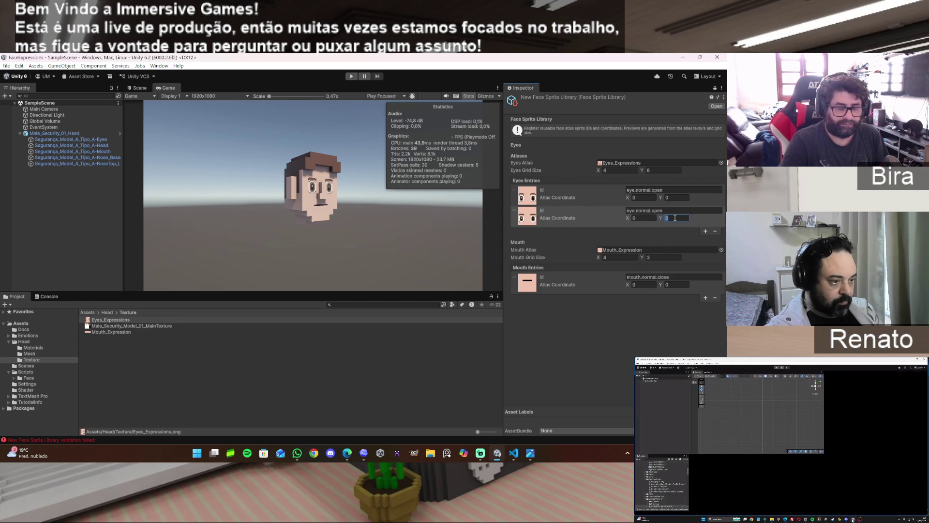
text(1)
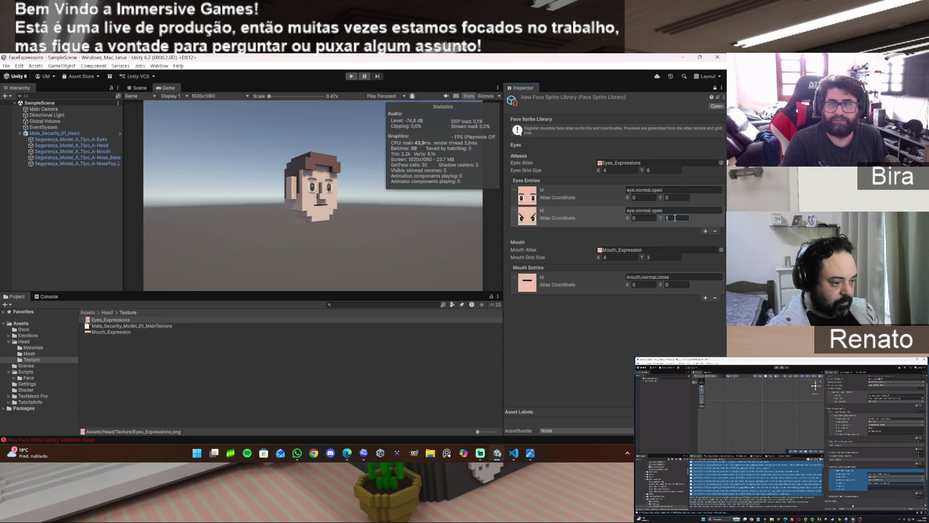
click(640, 218)
text(1)
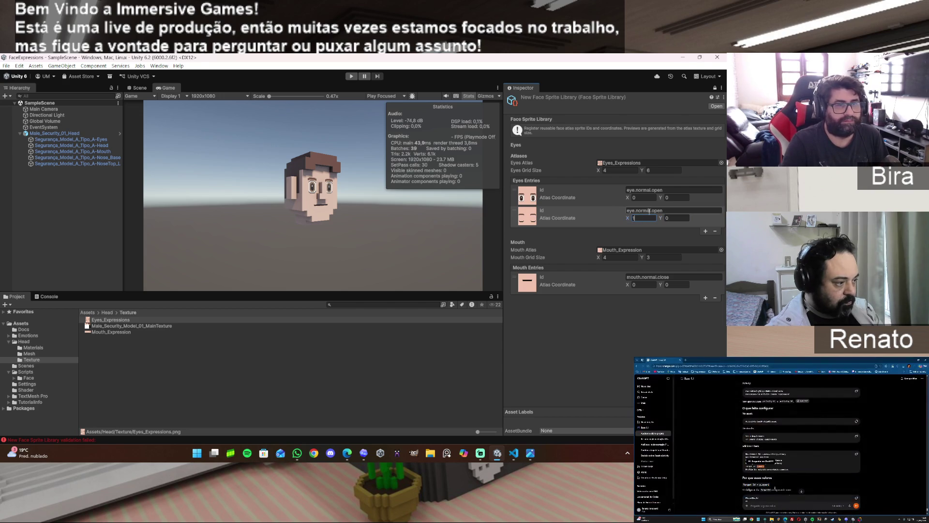
click(651, 212)
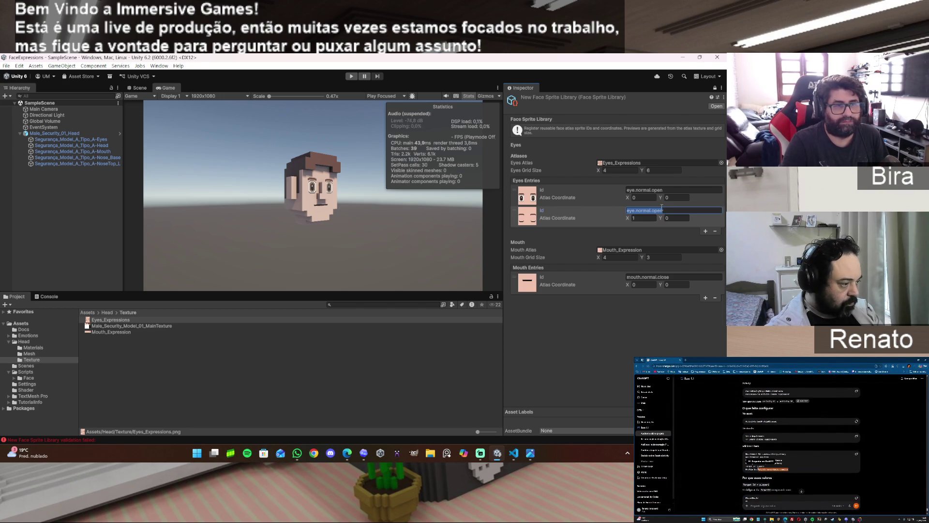
drag(652, 210, 681, 208)
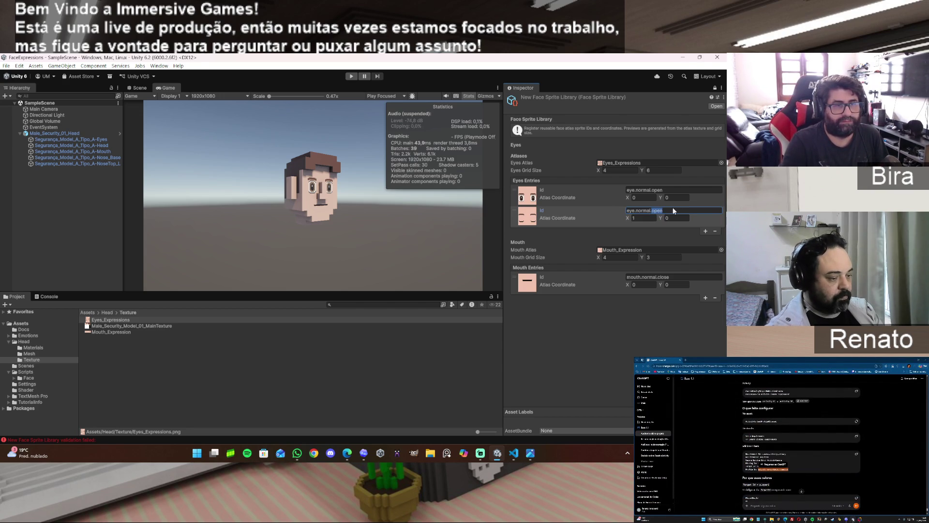
text(closed)
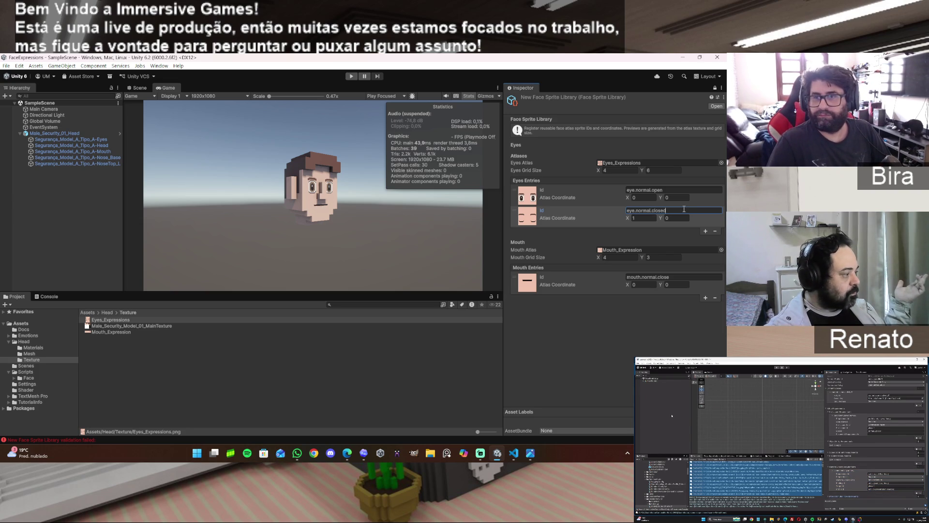
Add a third eye entry at X 2 named eye.happy.closed
click(706, 232)
click(641, 238)
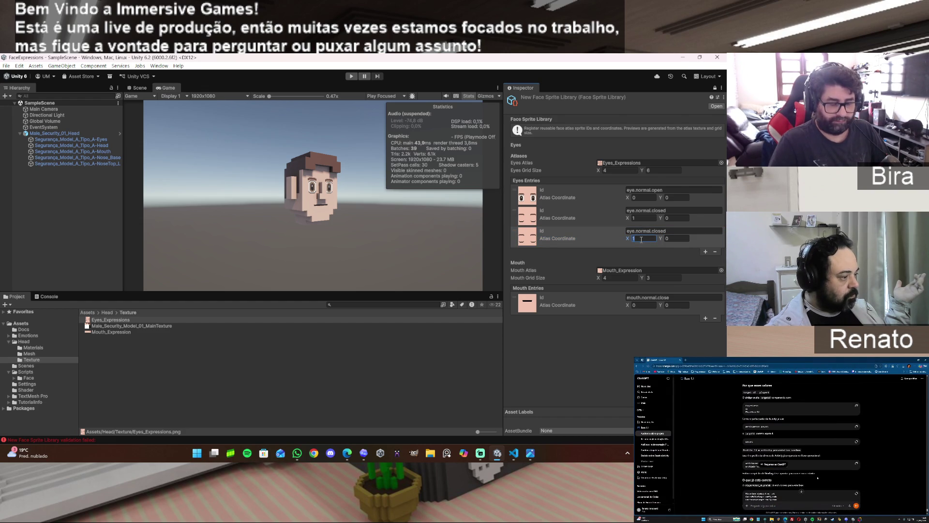
text(2)
click(644, 231)
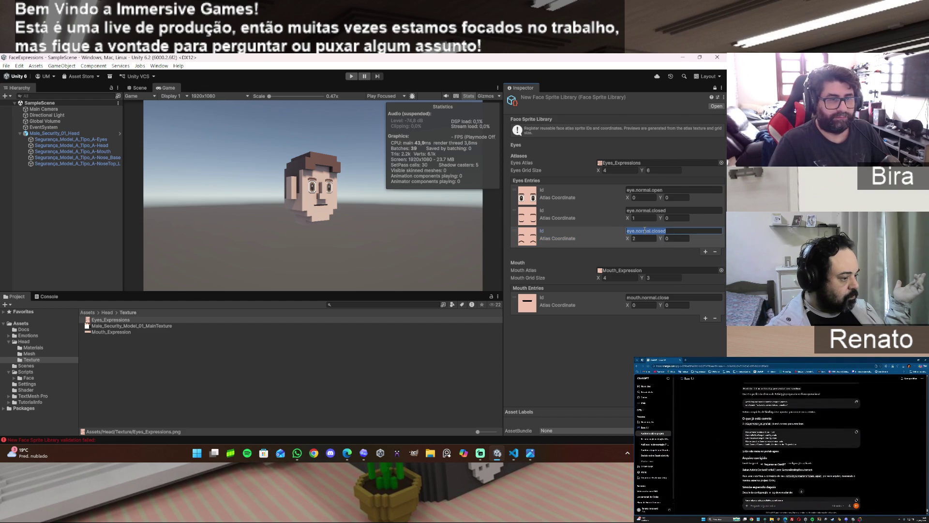
double_click(645, 231)
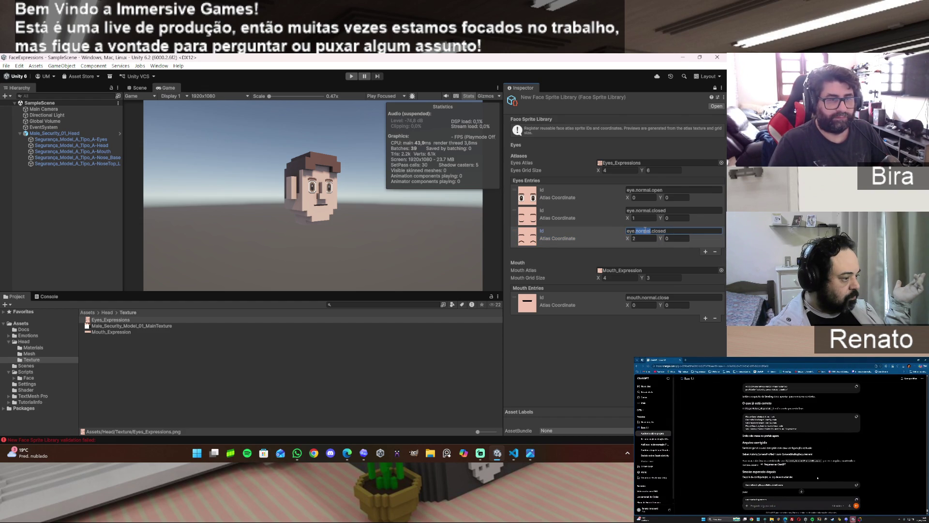
text(hap)
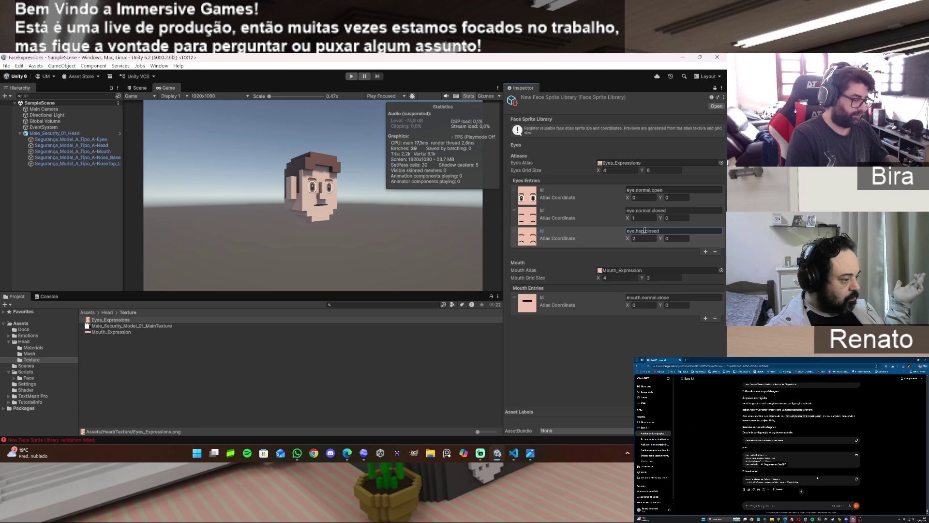
text(py)
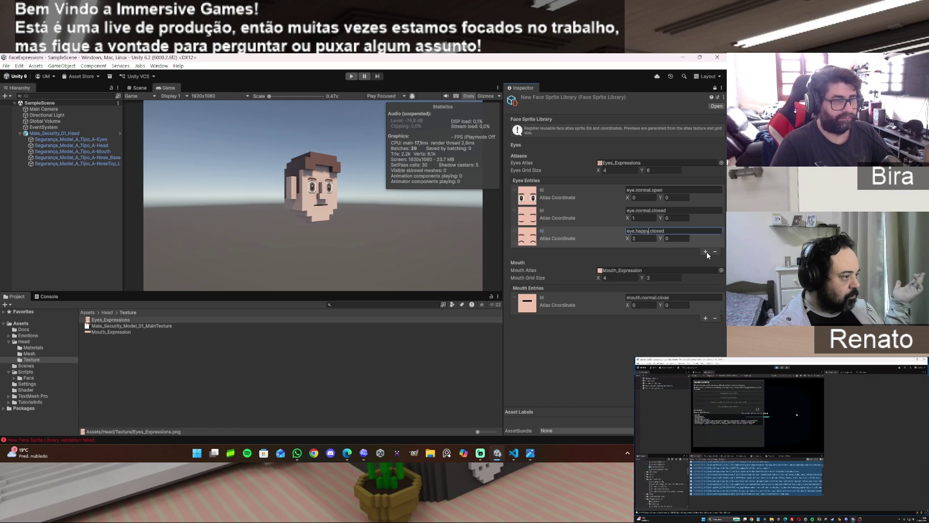
Add eye.scary.open at X 3, then append a fifth eye entry
click(706, 252)
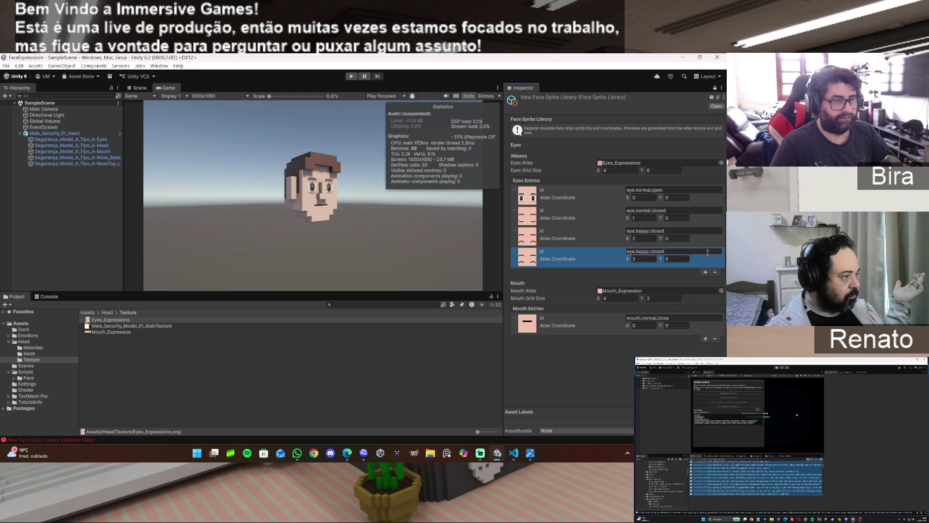
click(654, 260)
text(3)
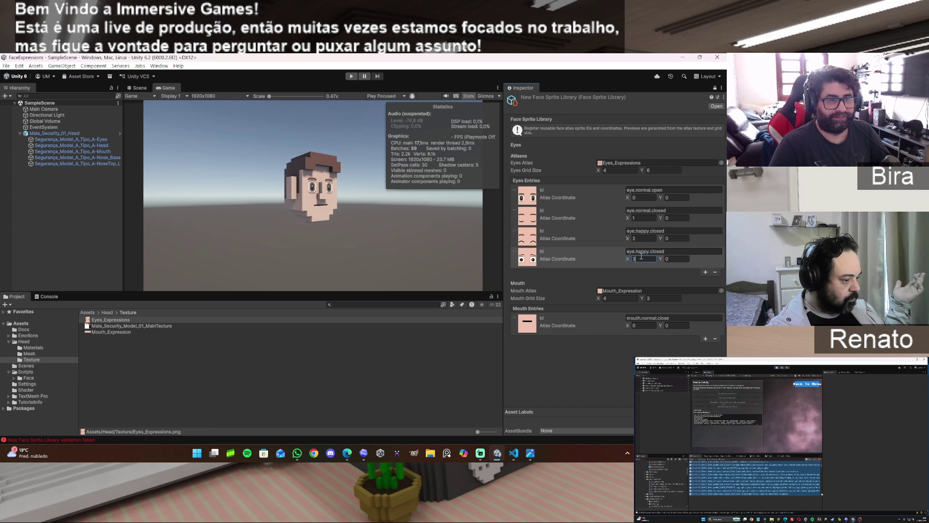
double_click(644, 251)
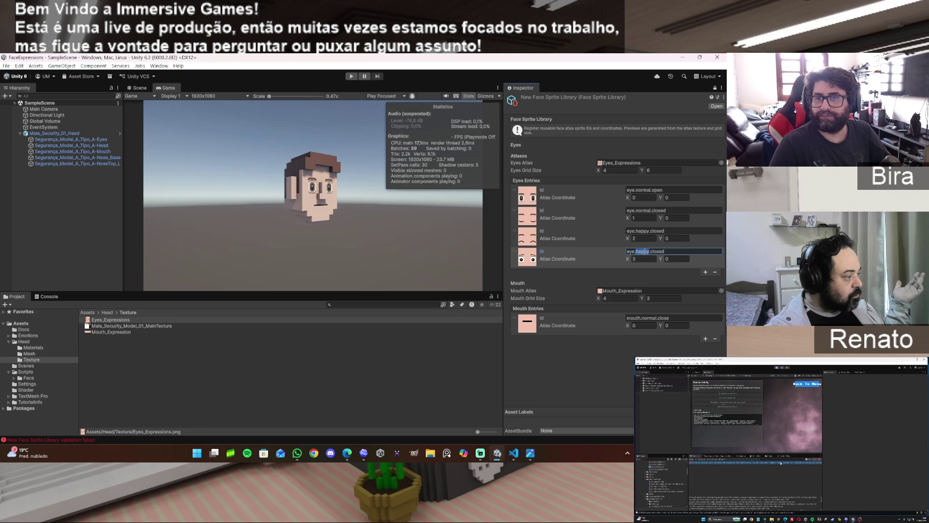
text(s)
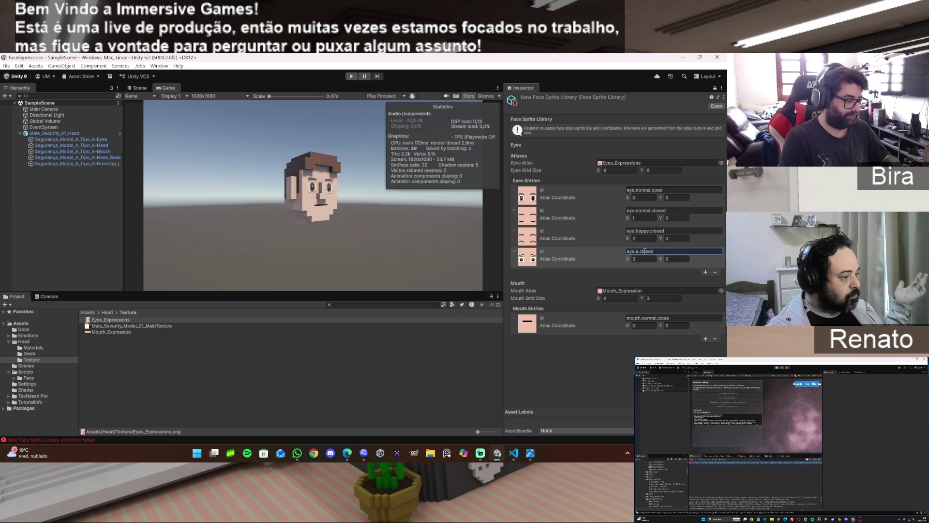
text(cary)
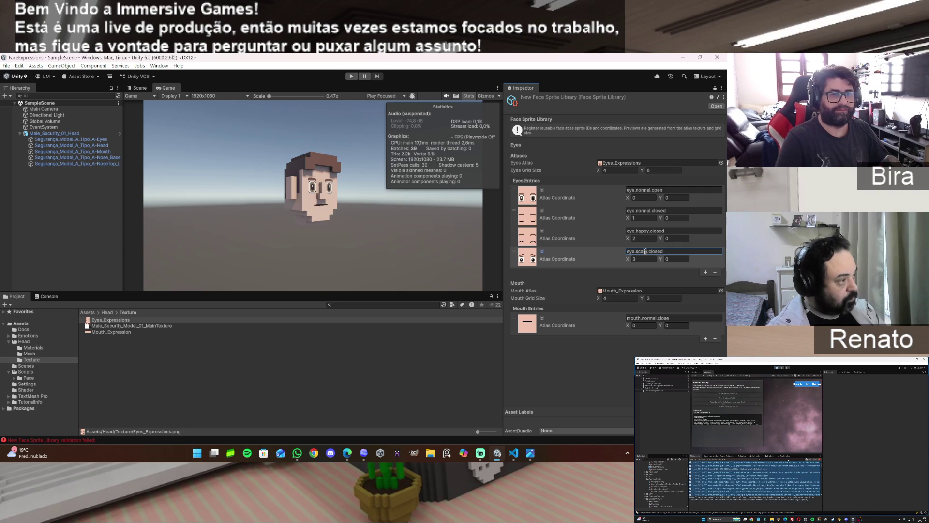
triple_click(661, 250)
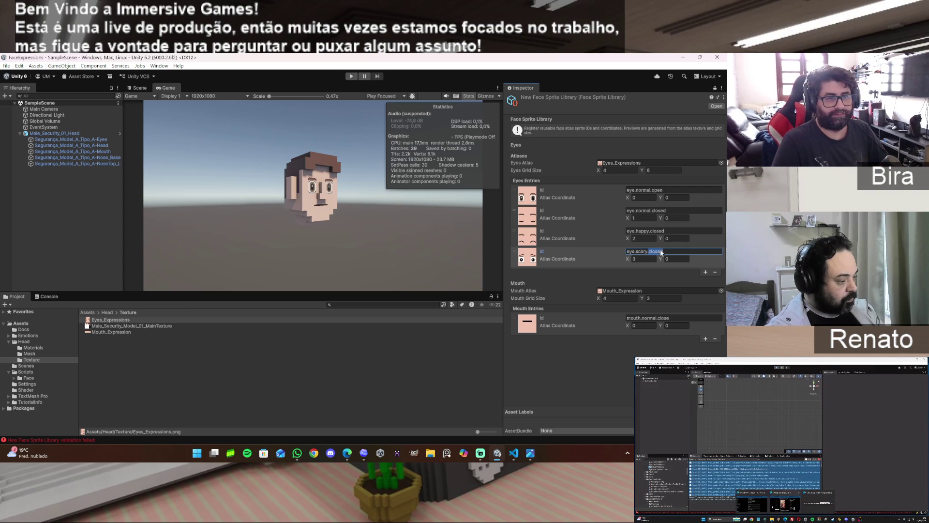
text(eye.scary.open)
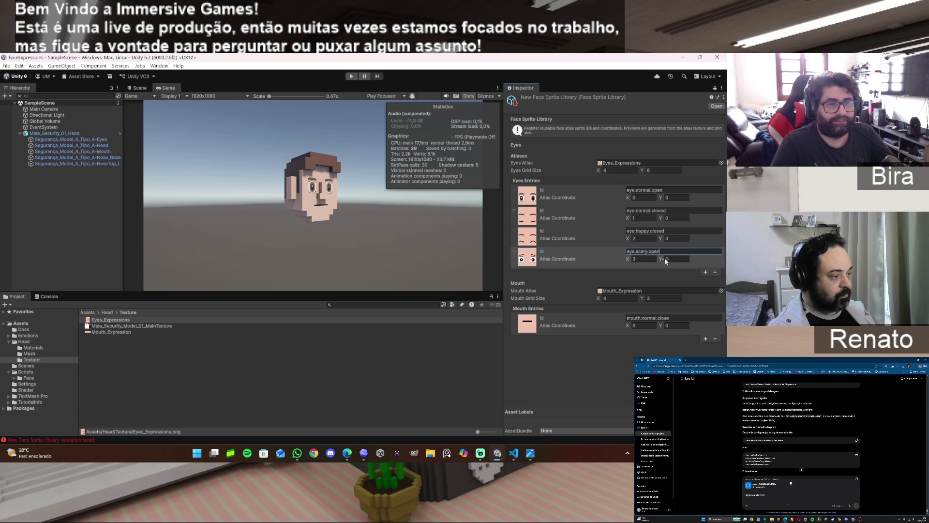
click(706, 273)
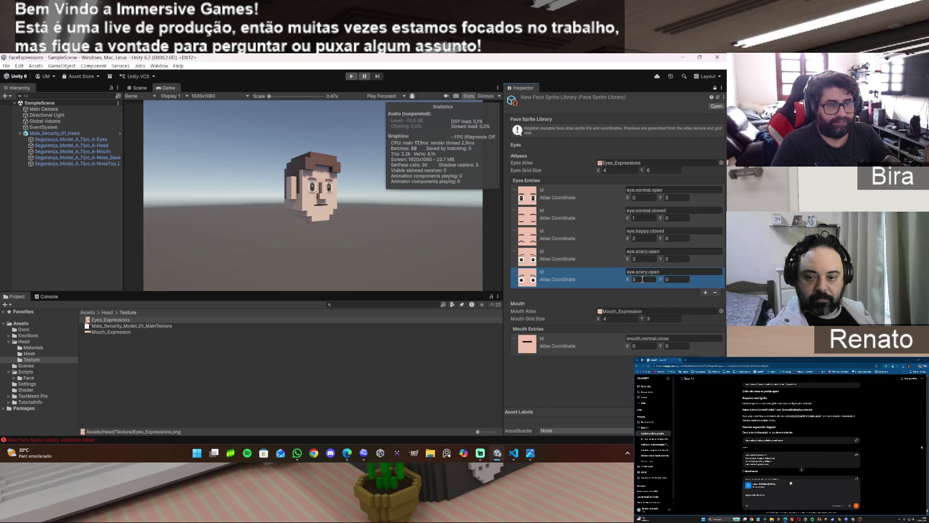
Set the fifth eye entry to coordinate 0,1 and rename it eye.angry.open
click(642, 279)
text(0)
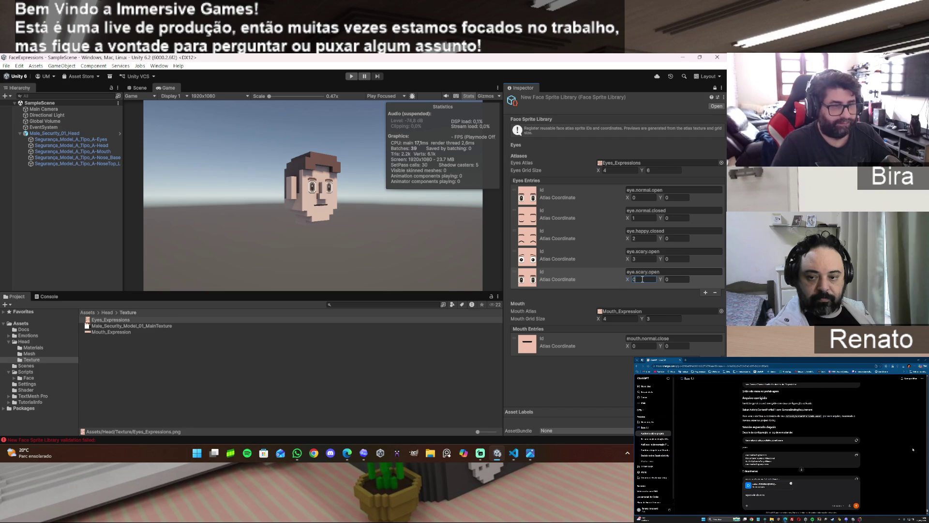
click(673, 280)
text(1)
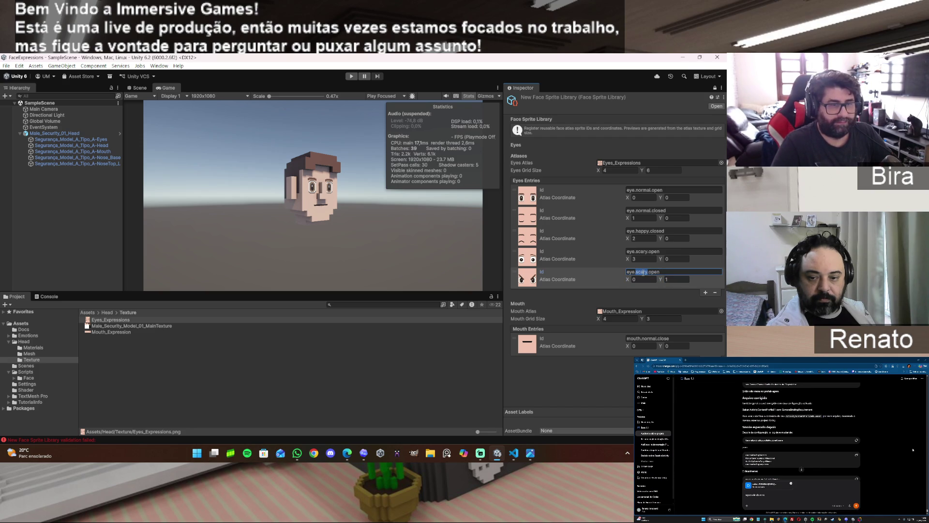
text(angry)
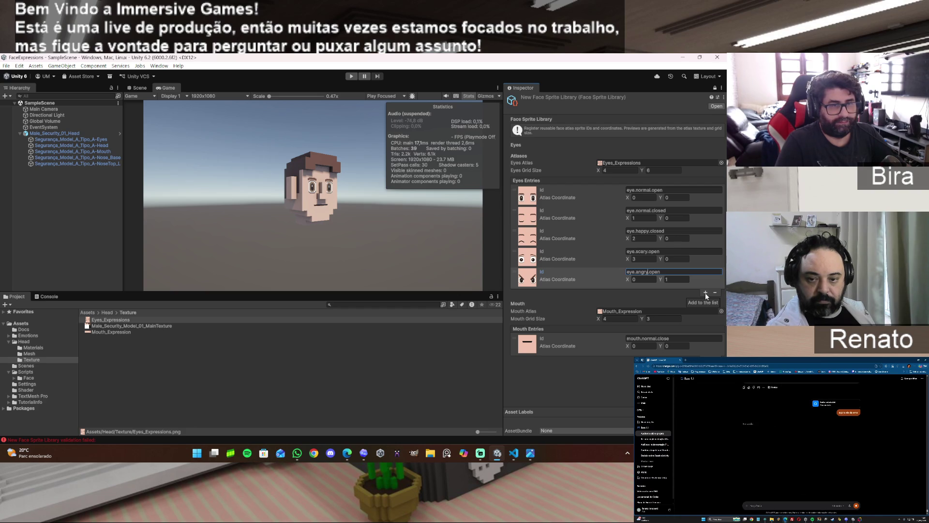
Add a sixth eye entry at X 1, Y 1 named eye.sad.open
click(706, 293)
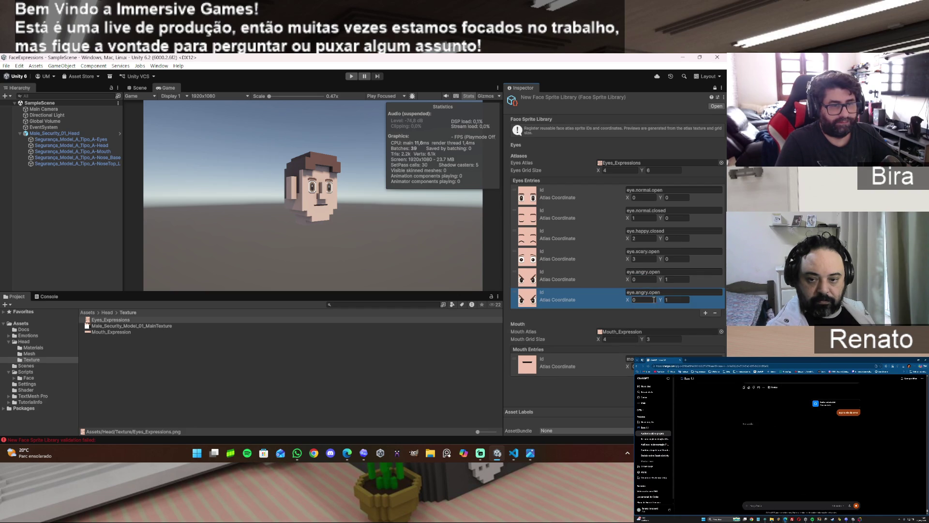
click(647, 300)
text(1)
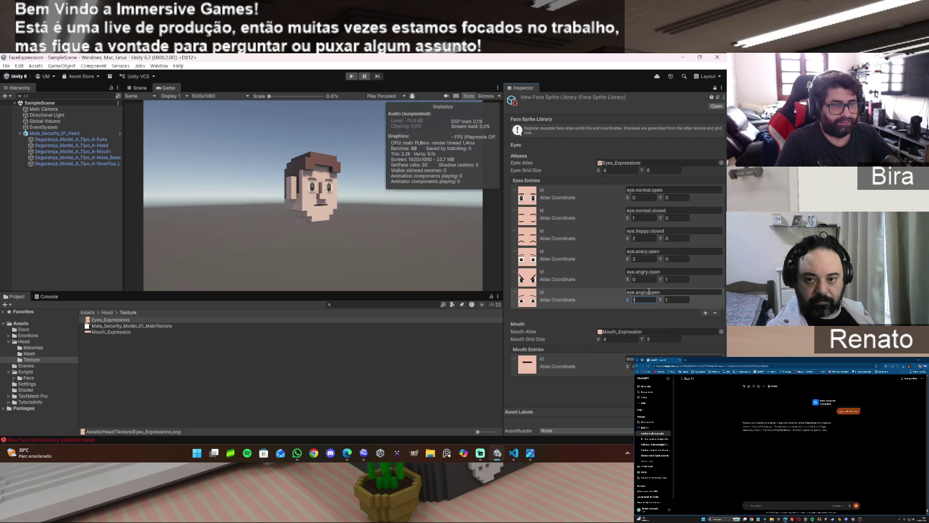
double_click(644, 292)
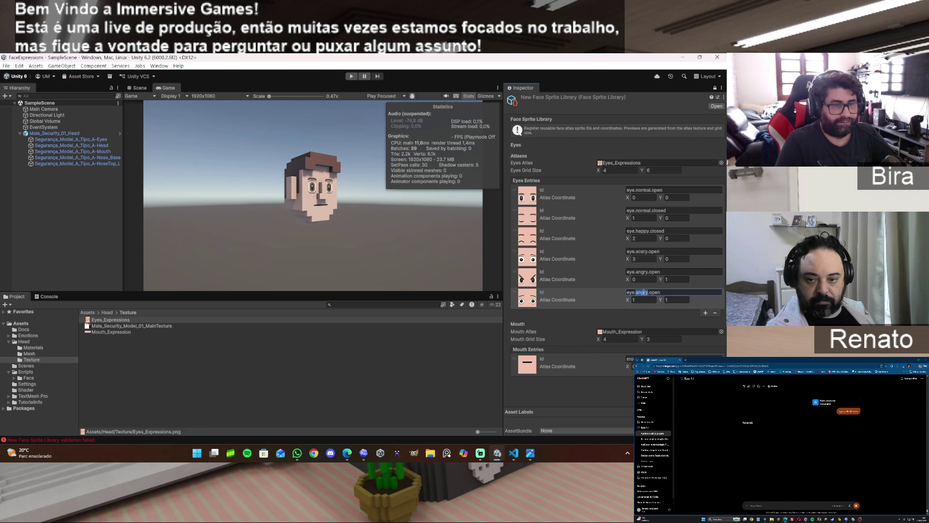
text(sad)
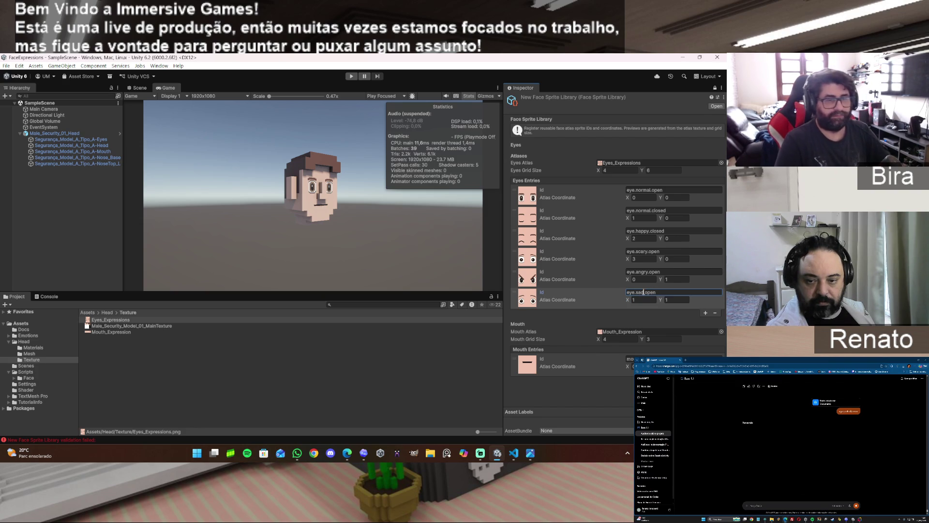
Add eye.suspicius.open at coordinate 2,1, then append another eye entry
click(705, 312)
click(644, 320)
text(2)
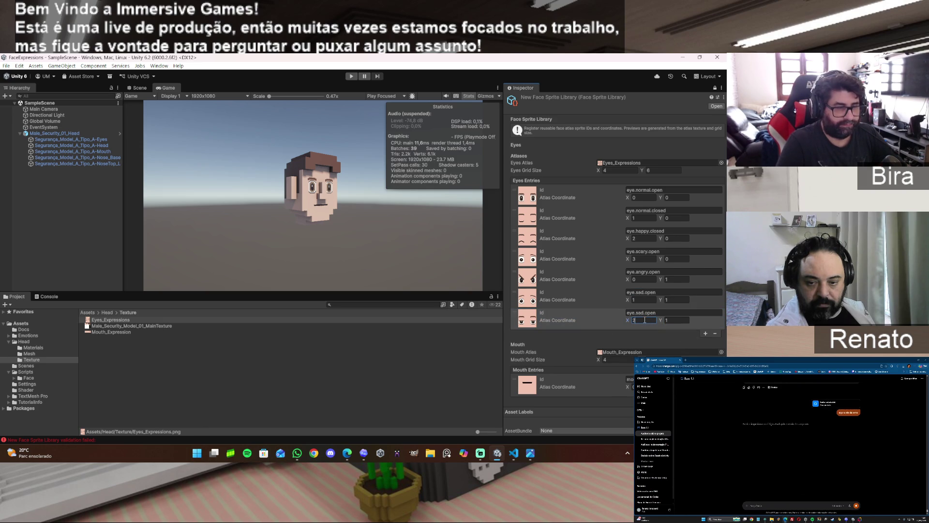
click(639, 313)
double_click(640, 312)
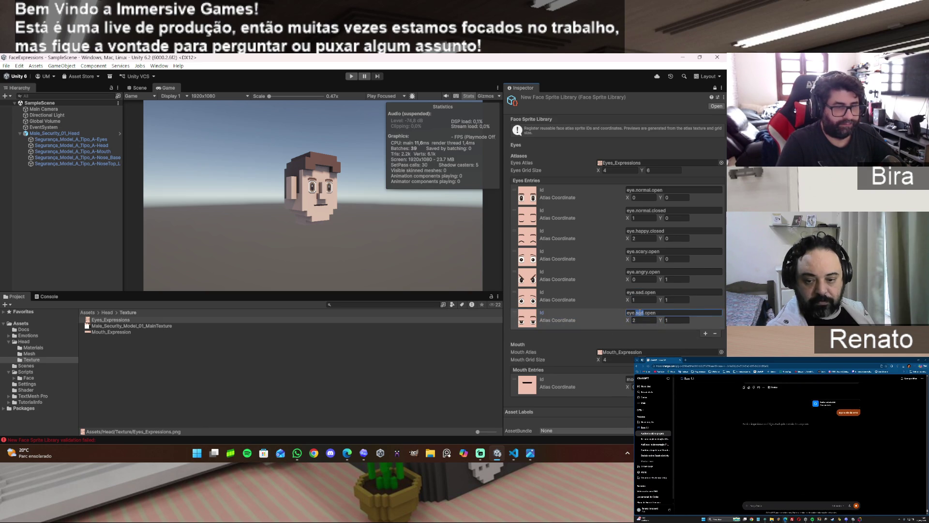
text(suspicius)
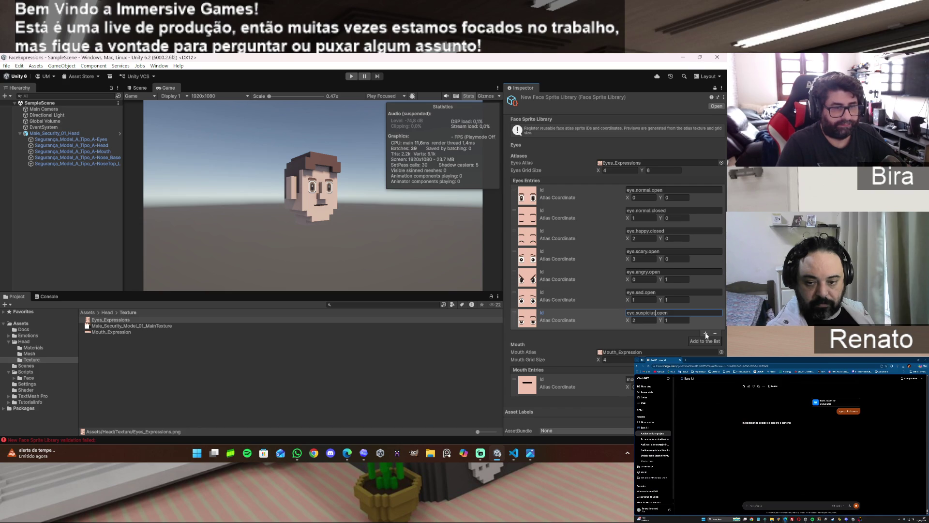
click(705, 333)
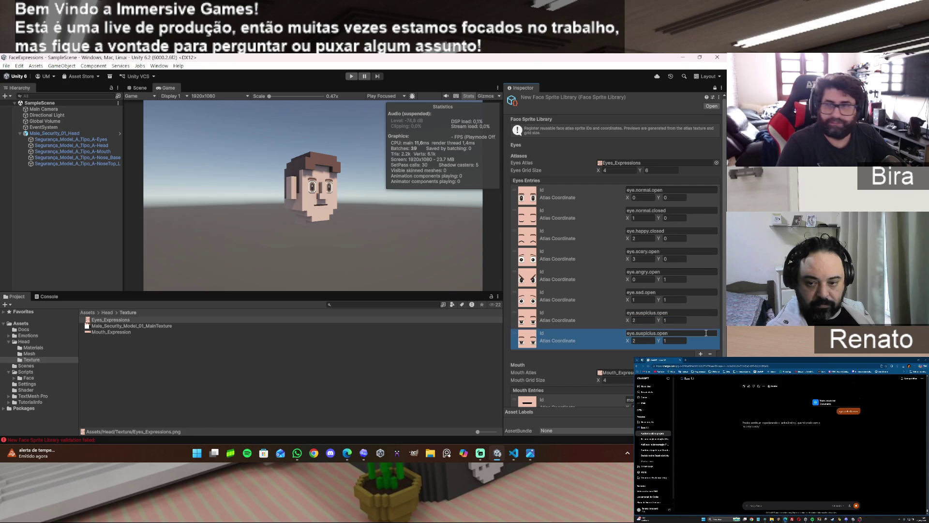
Set the new eye entry's atlas X to 3 and rename it eye.tired.open
click(632, 341)
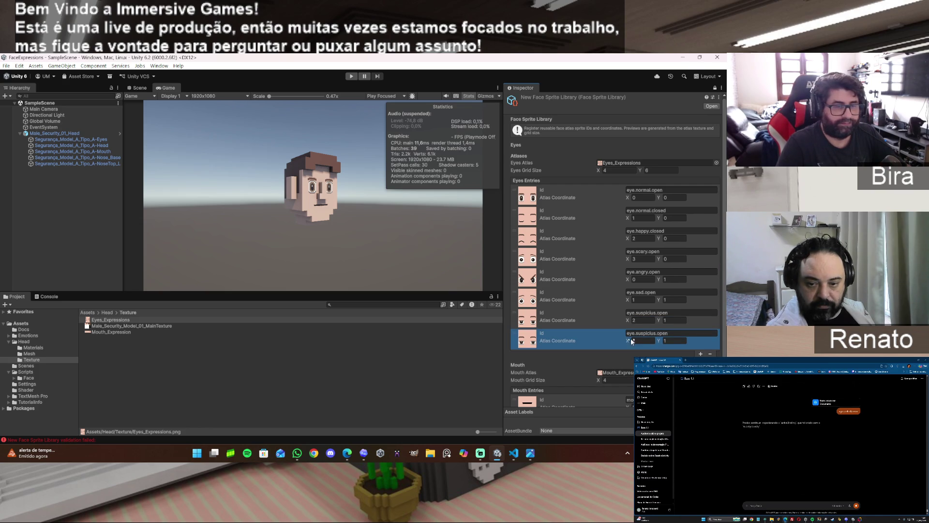
text(3)
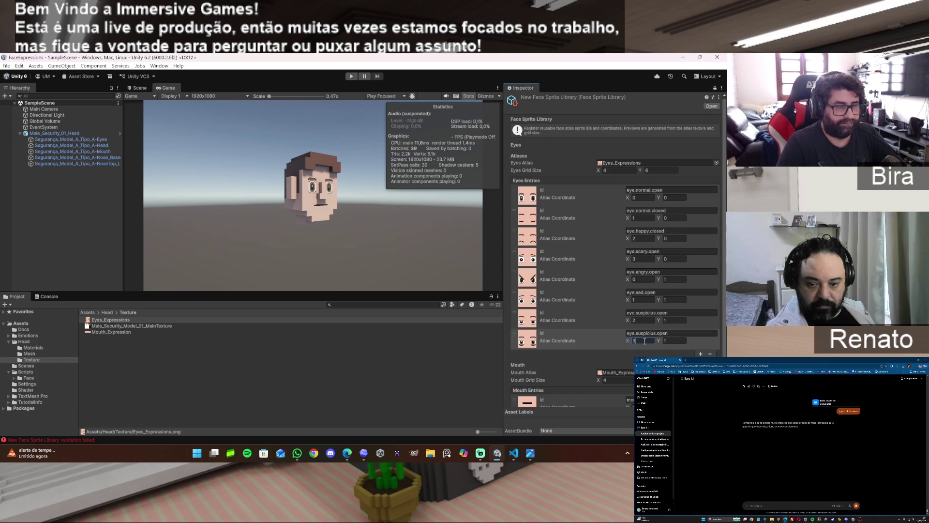
double_click(645, 334)
key(BackSpace)
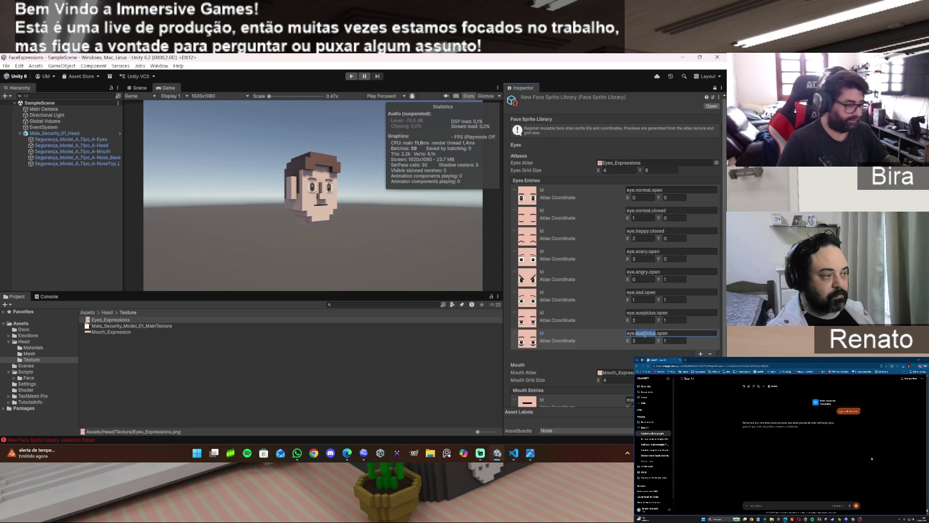
text(tired.)
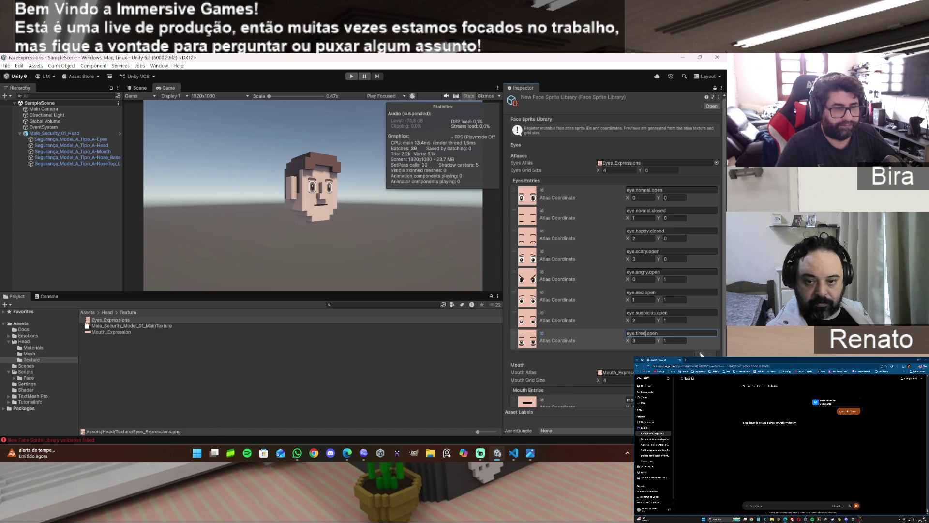
Add an eye.surprised.open entry at 0,2 and append one more copy of it
click(701, 354)
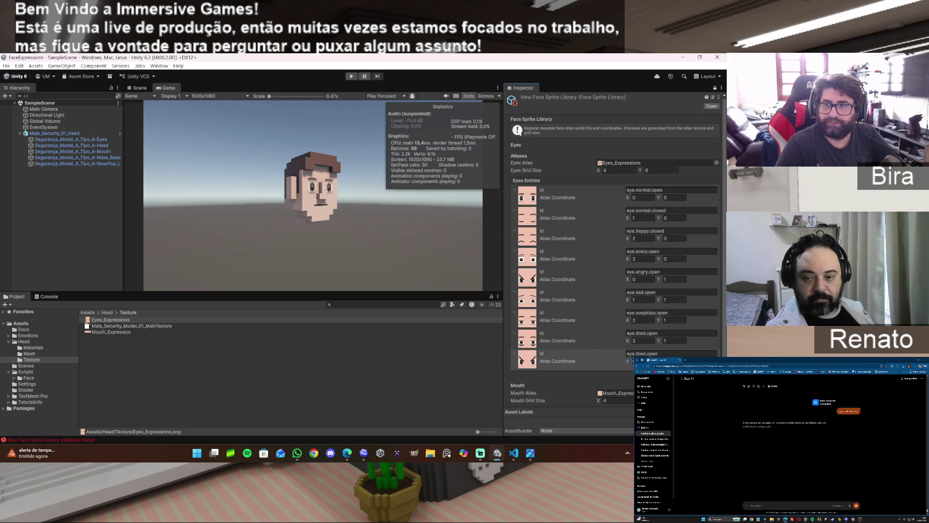
click(640, 354)
double_click(640, 354)
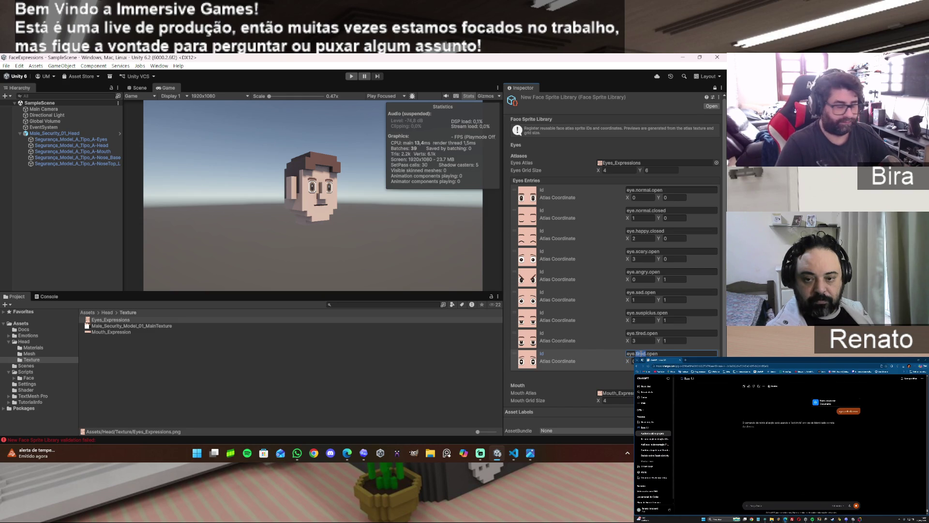
text(surprised)
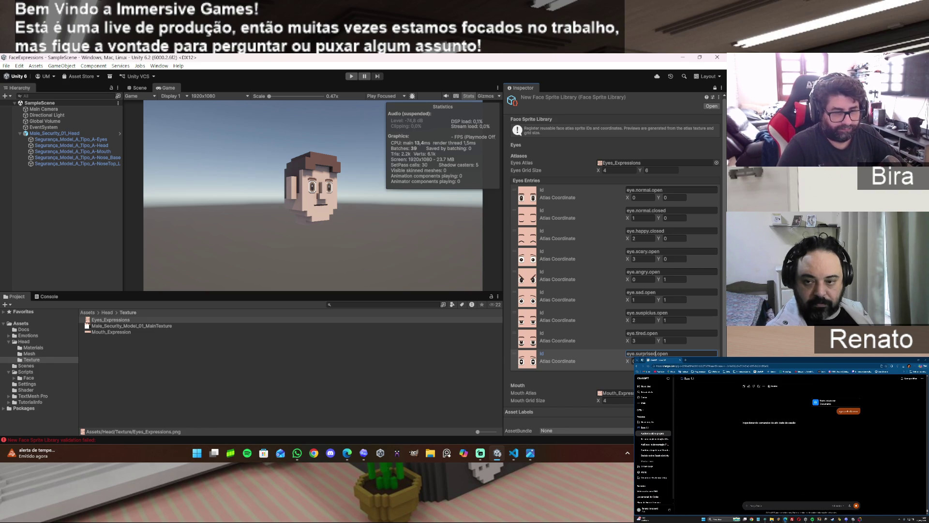
click(705, 375)
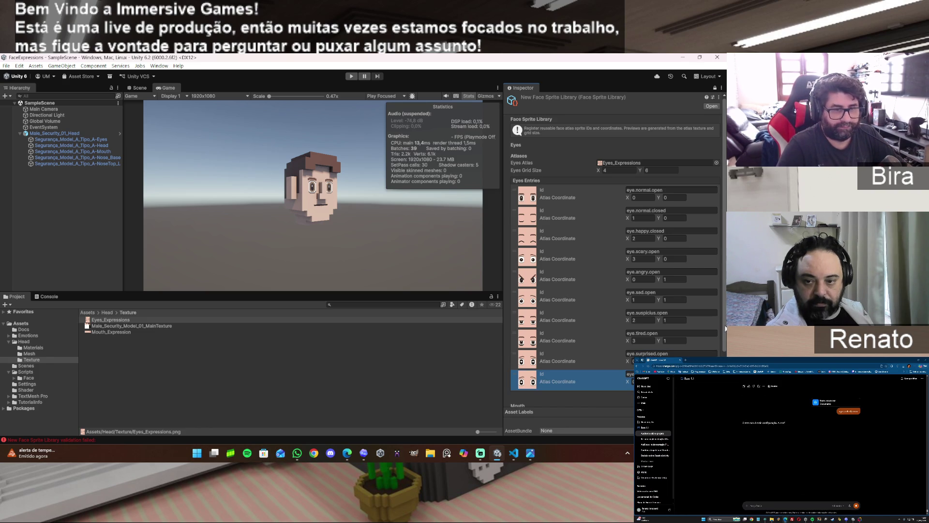
scroll(726, 331, down, 3)
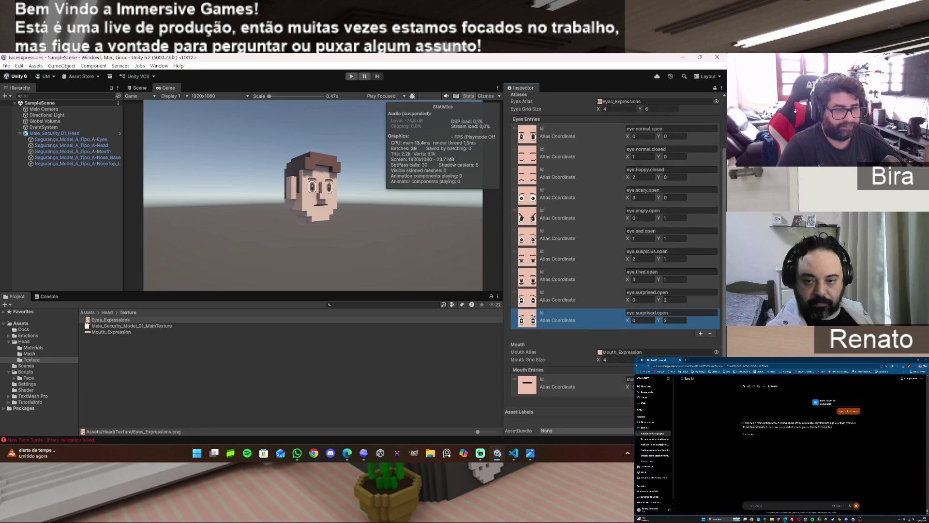
Turn the last eye entry into eye.shocked.open at atlas 1,2, then append another entry
click(646, 321)
text(1)
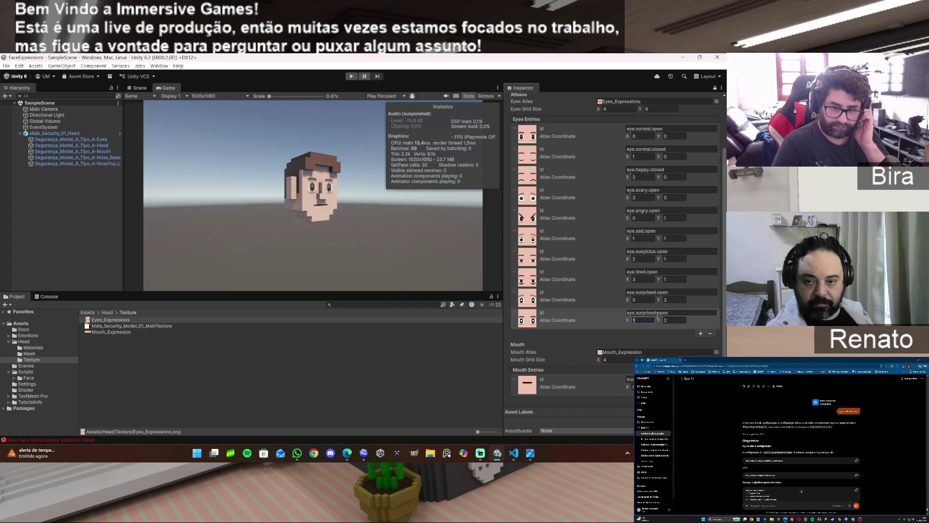
double_click(646, 313)
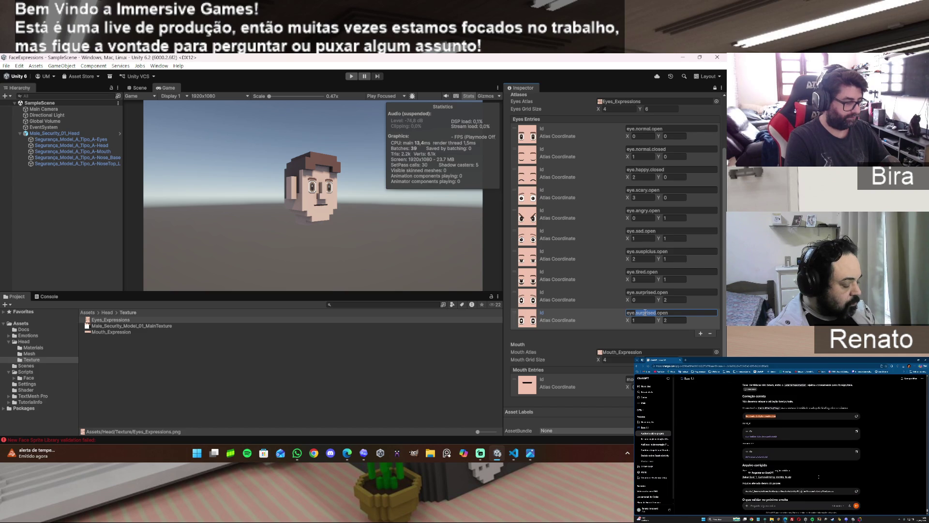
text(am)
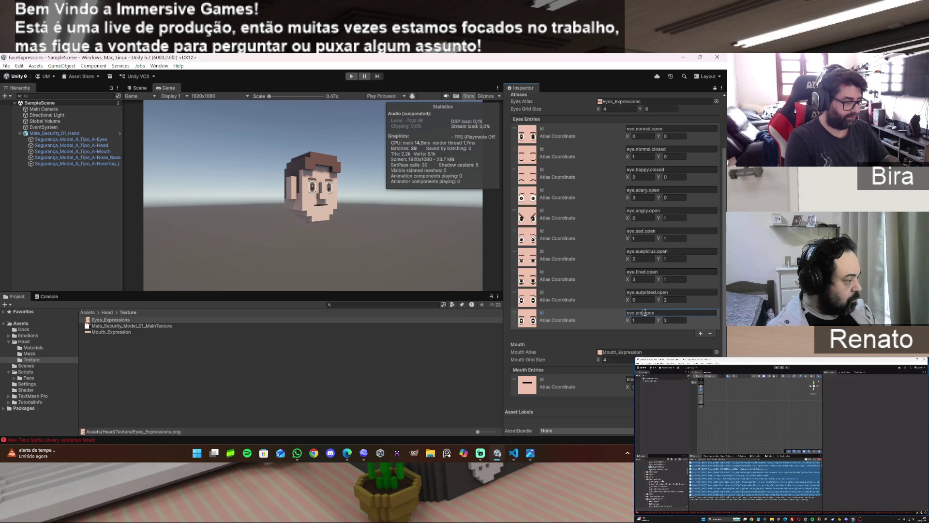
text(ased)
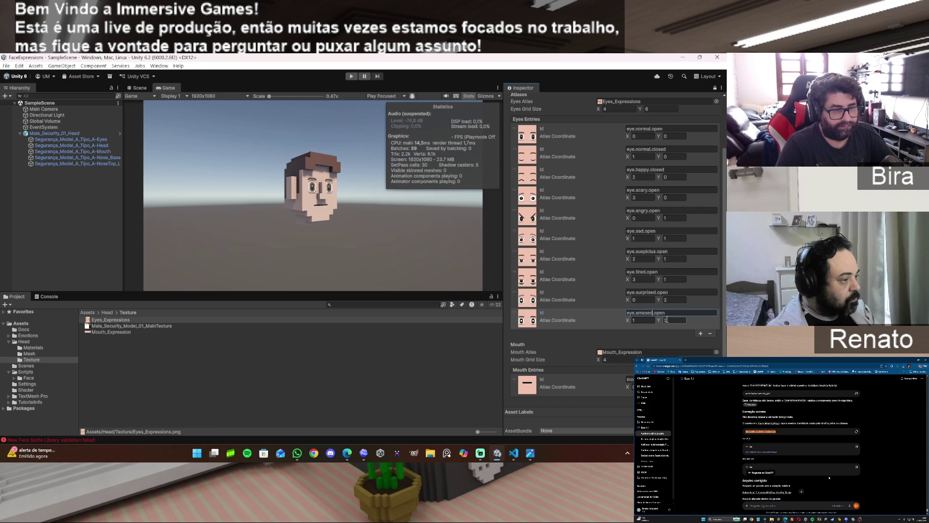
double_click(643, 312)
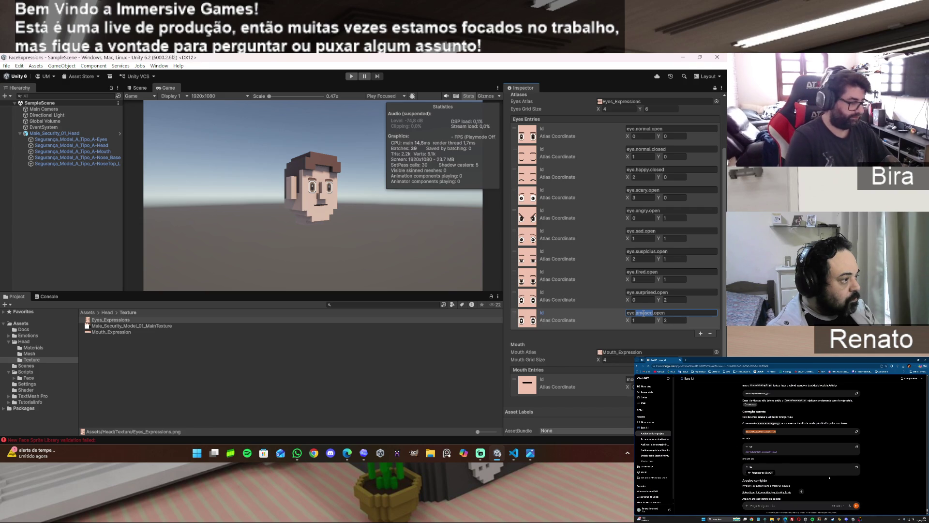
text(shocked)
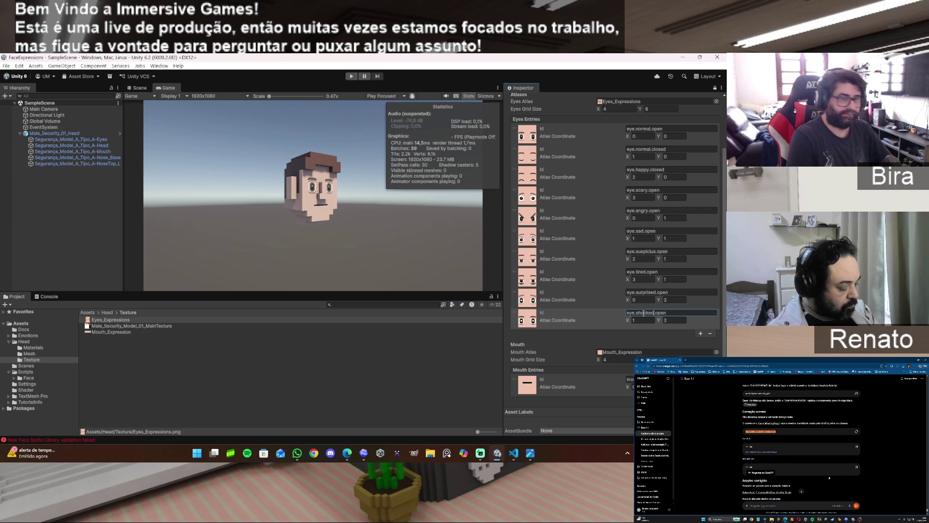
click(699, 333)
double_click(645, 333)
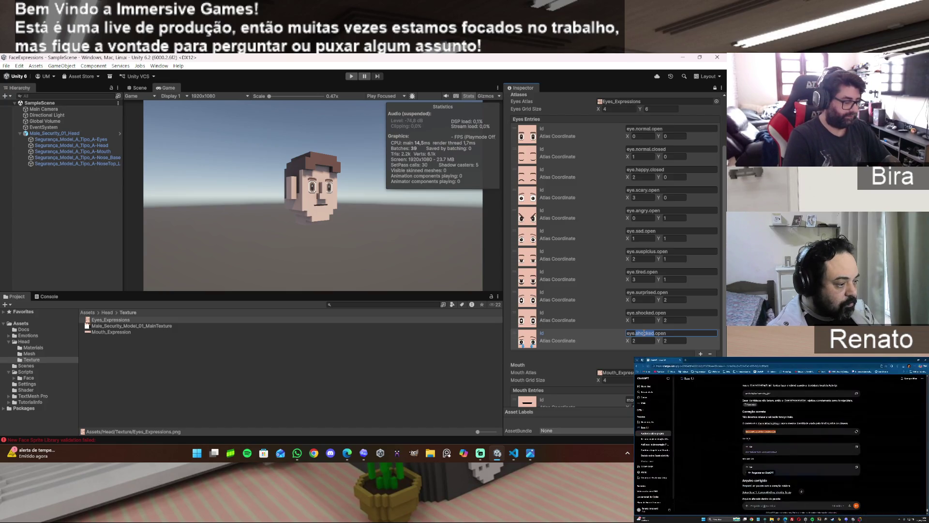
Finish naming the 2,2 entry eye.cry.open, then add an entry renamed eye.wink.left
text(c)
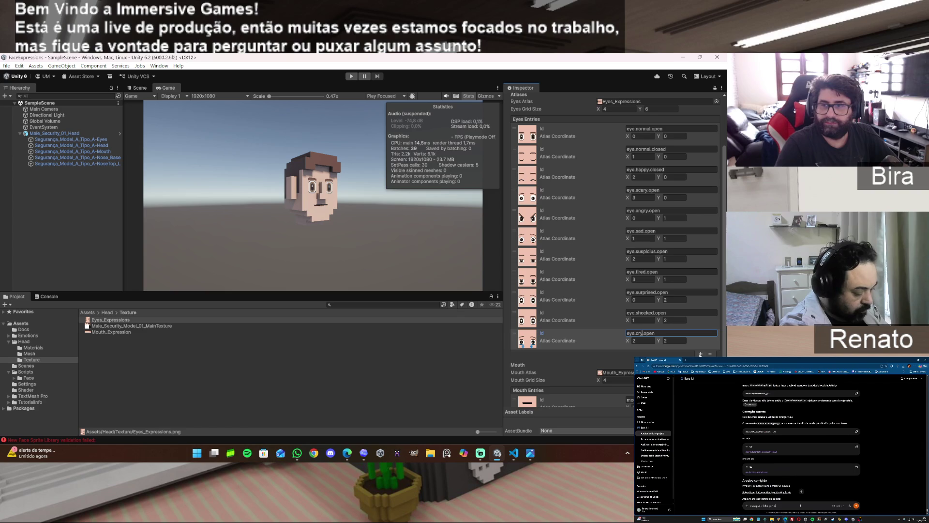
click(701, 355)
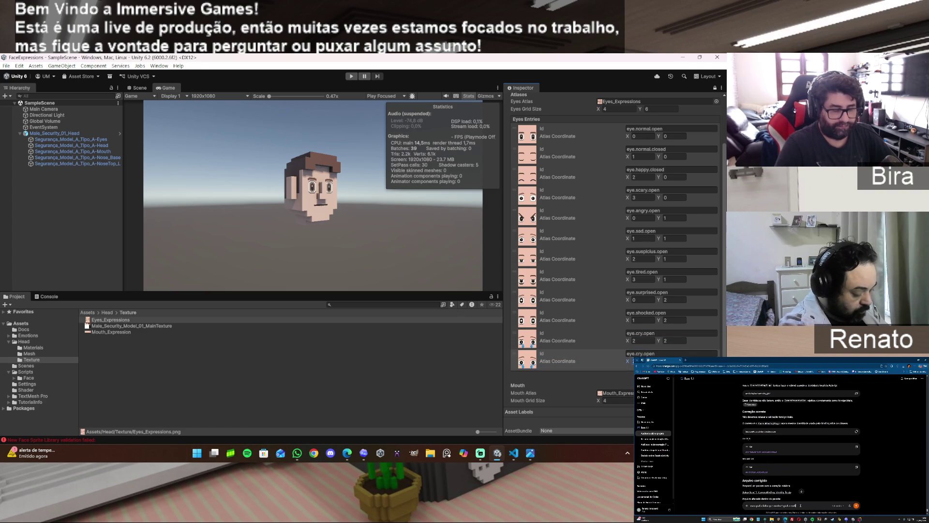
click(638, 355)
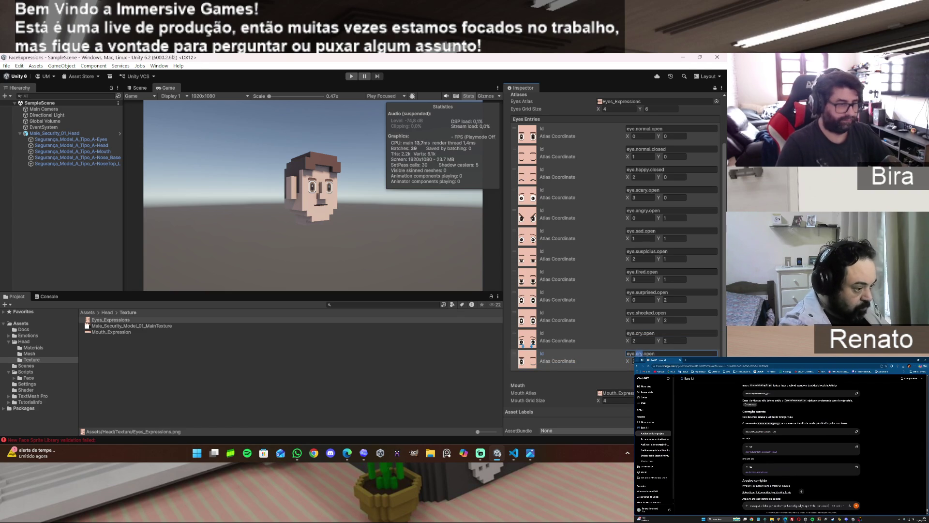
text(wink)
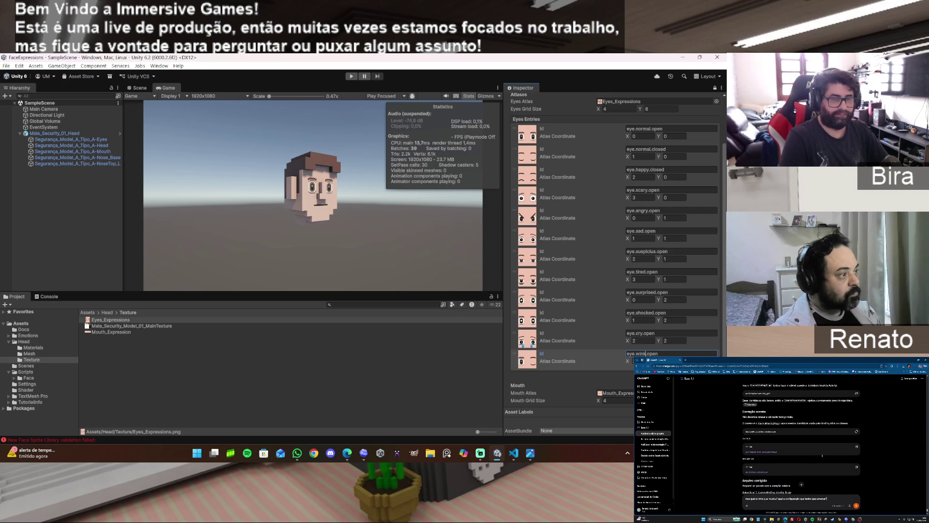
key(End)
key(BackSpace)
key(BackSpace)
key(BackSpace)
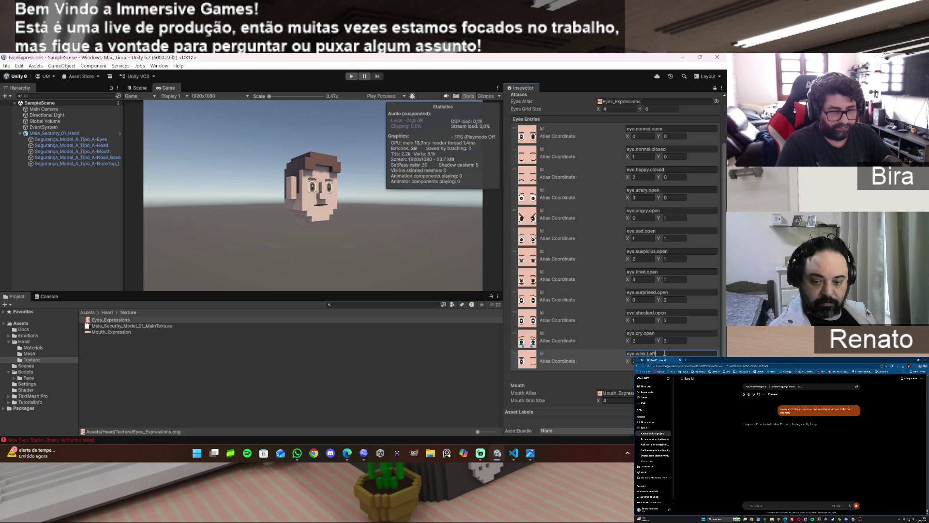
key(Left)
key(Left)
key(Left)
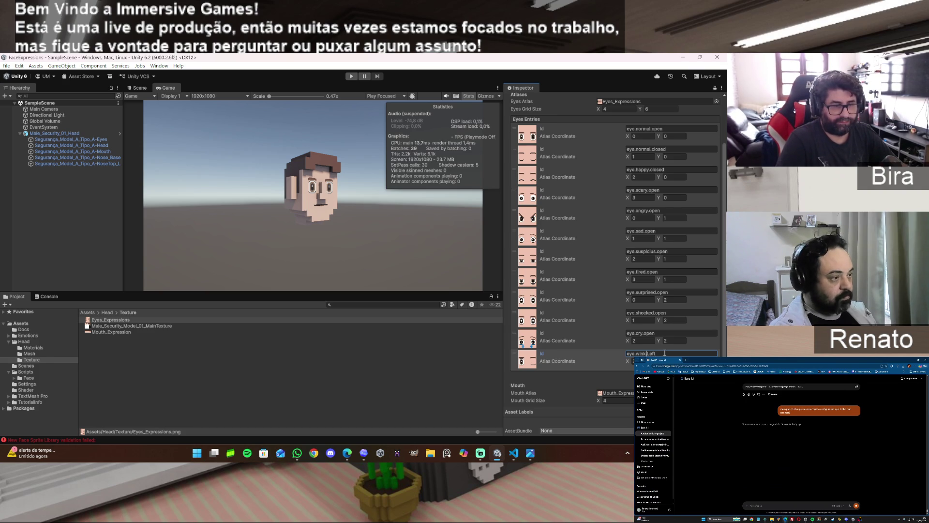
key(Right)
key(Delete)
text(l)
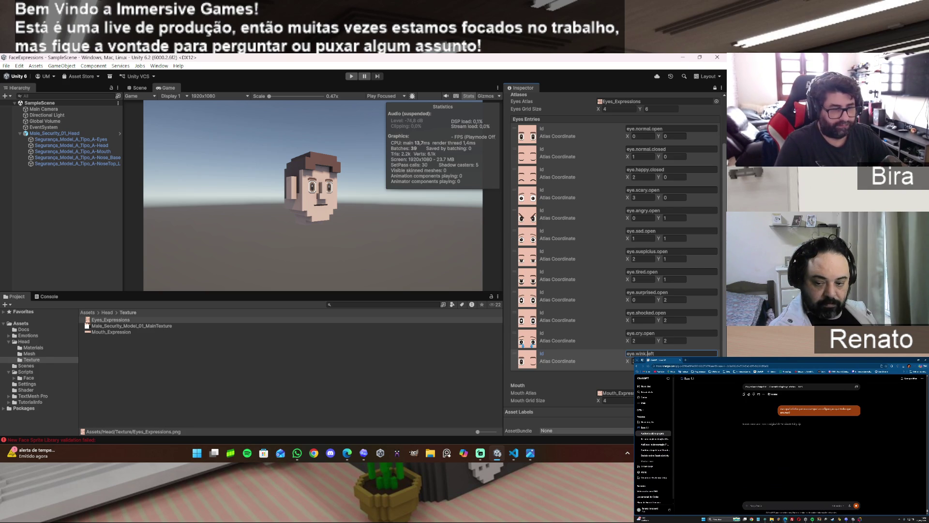
Duplicate eye.wink.left, set it to atlas X 0, Y 3, and rename it eye.hurt.left
click(701, 373)
scroll(701, 354, down, 3)
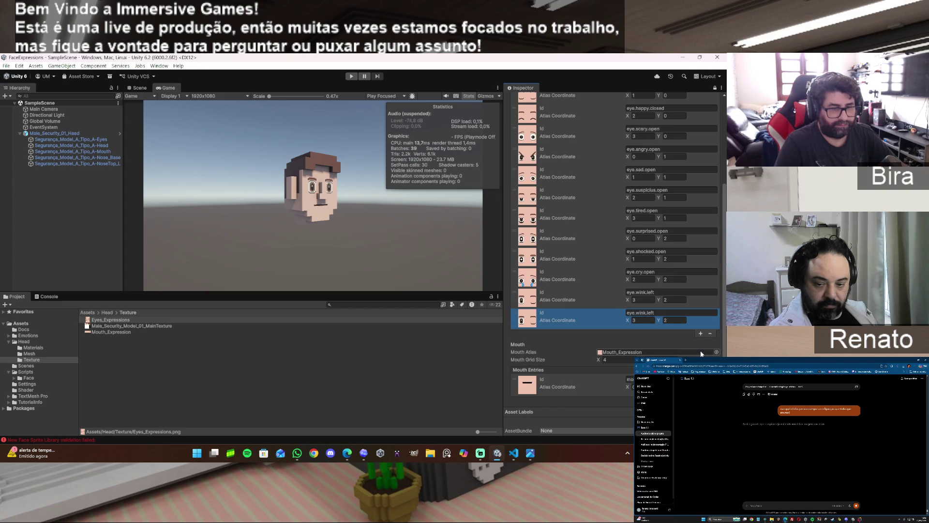
click(640, 320)
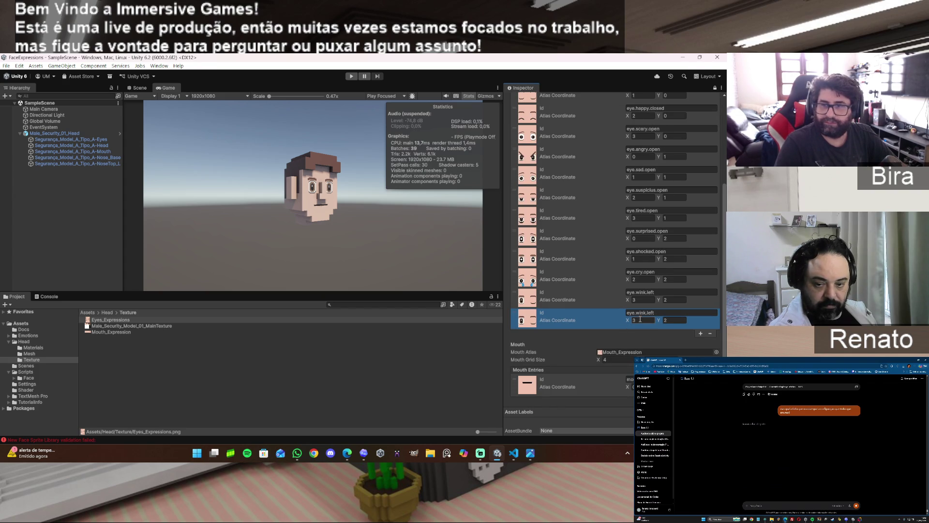
click(641, 320)
text(0)
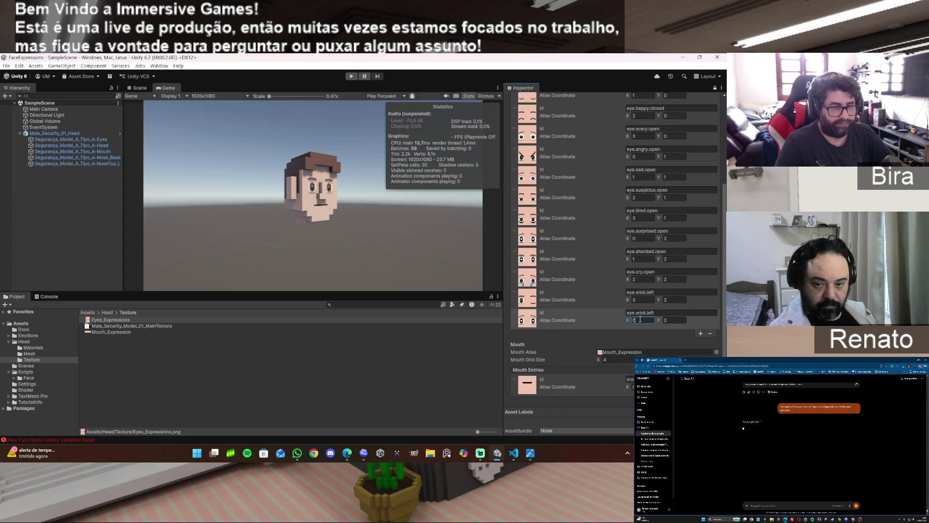
click(677, 320)
text(0)
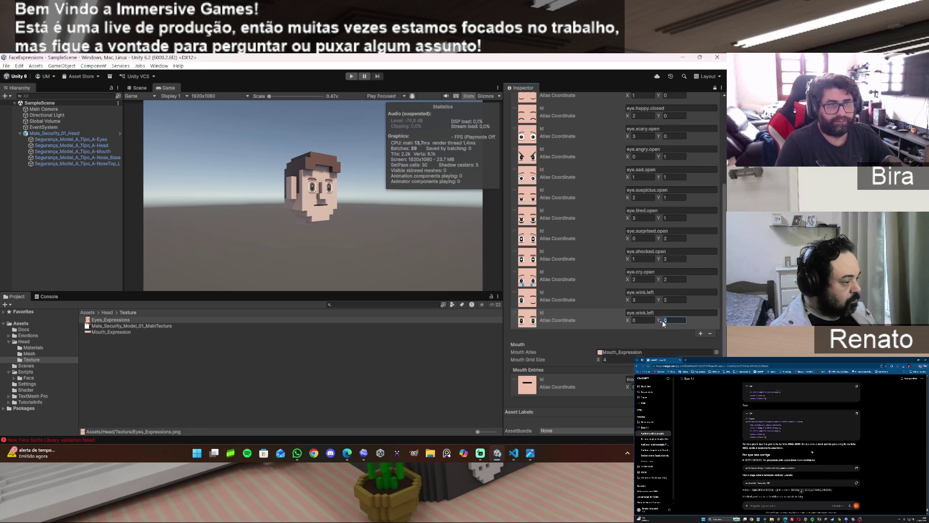
text(3)
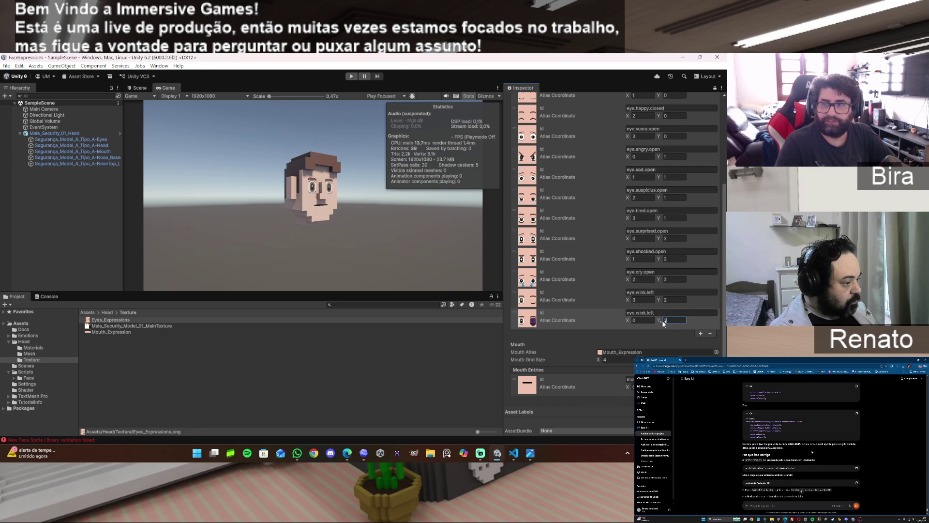
double_click(640, 313)
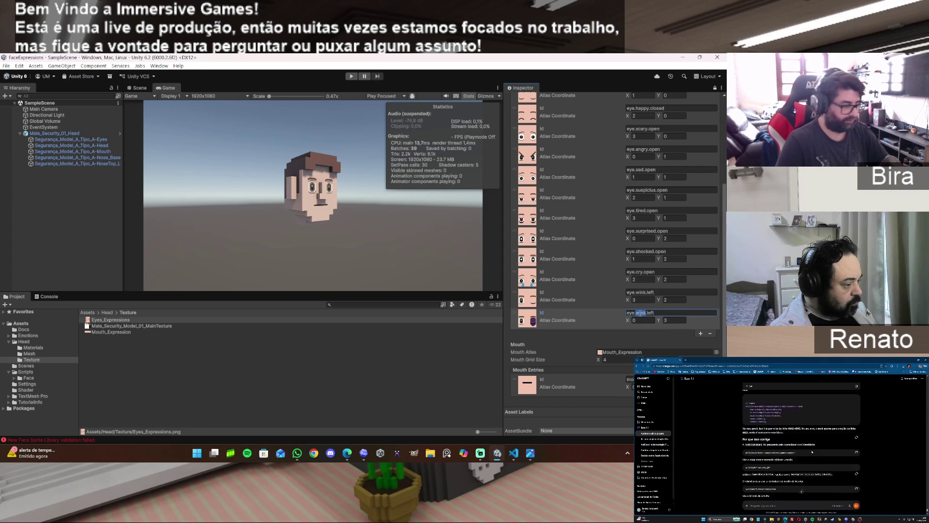
text(hurt)
key(Delete)
key(Delete)
key(Delete)
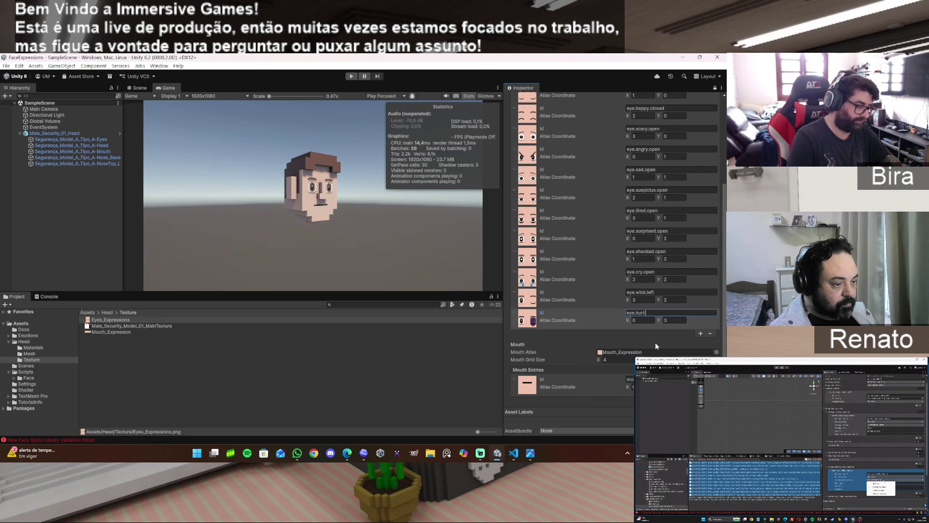
text(.left)
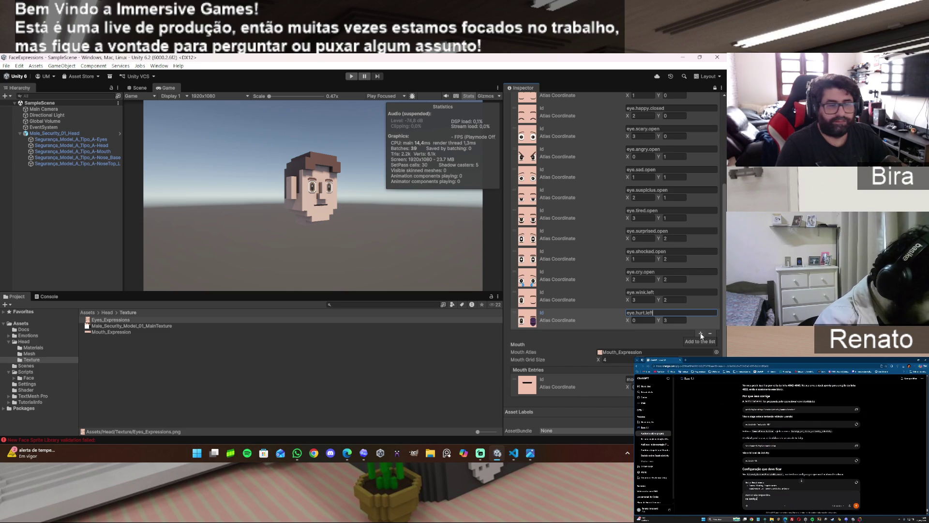
Add a copy of eye.hurt.left with its atlas X set to 1
click(701, 333)
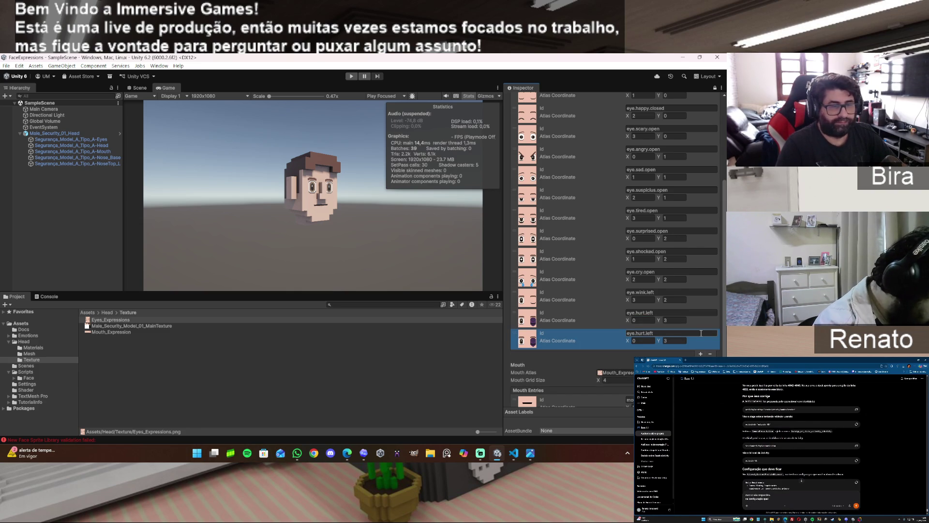
click(639, 341)
text(1)
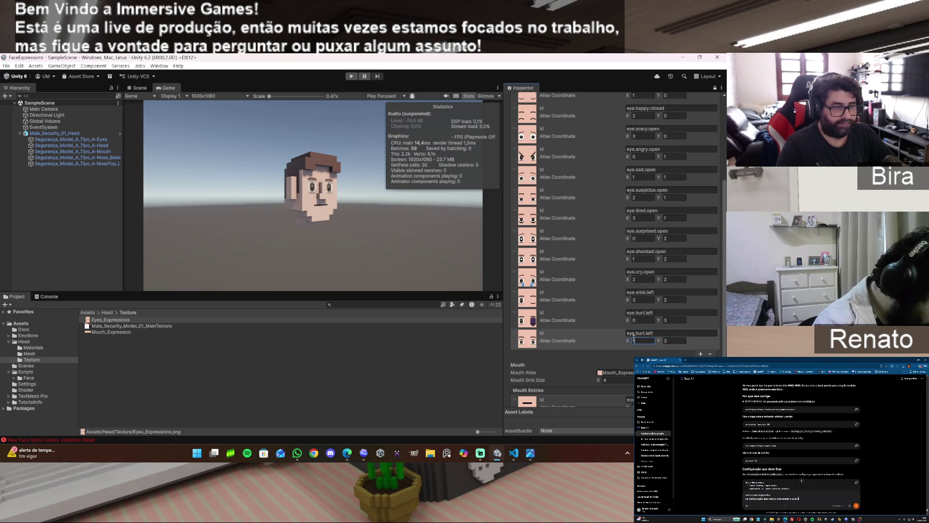
scroll(627, 351, down, 1)
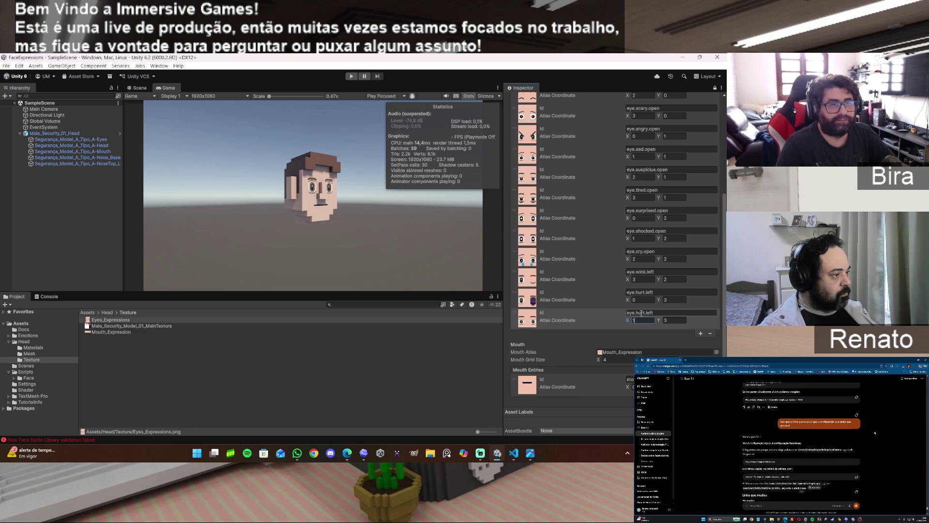
Rename the older entries to eye.surprised.bright and eye.shocked.bright
double_click(663, 210)
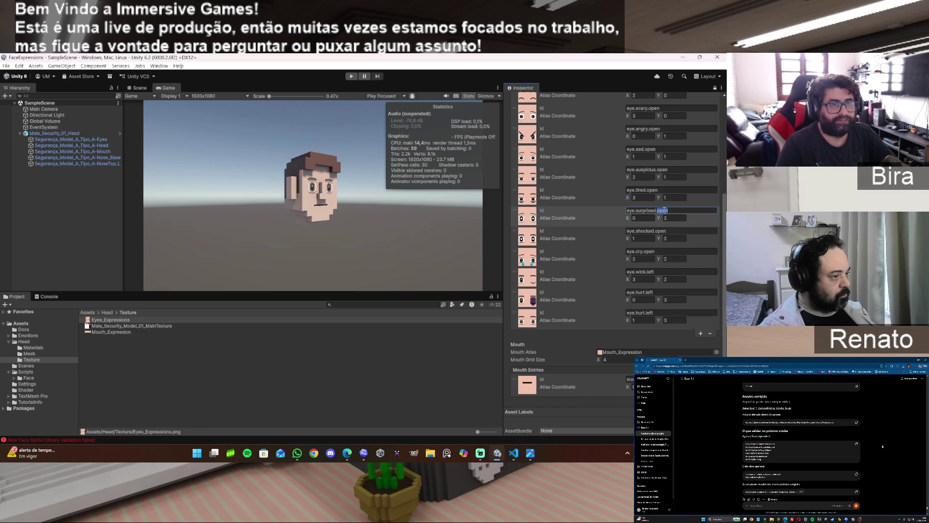
text(bl)
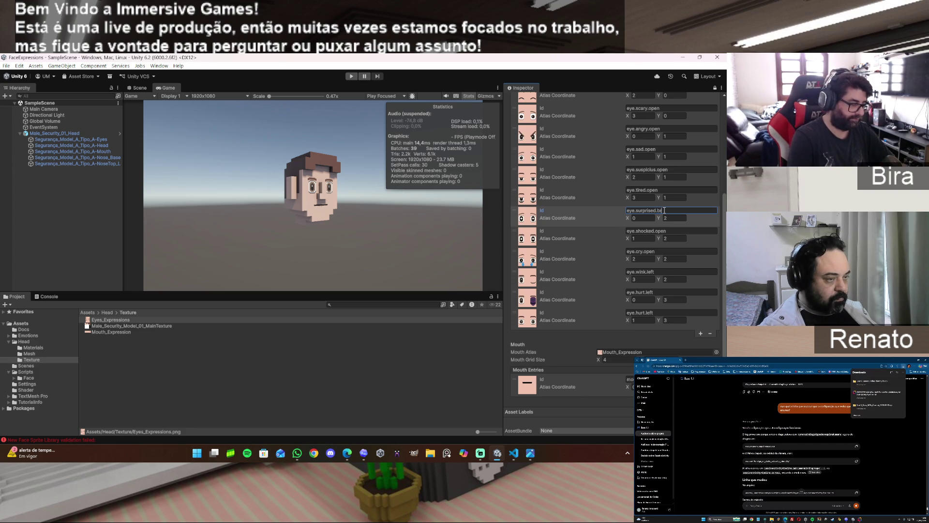
text(ight)
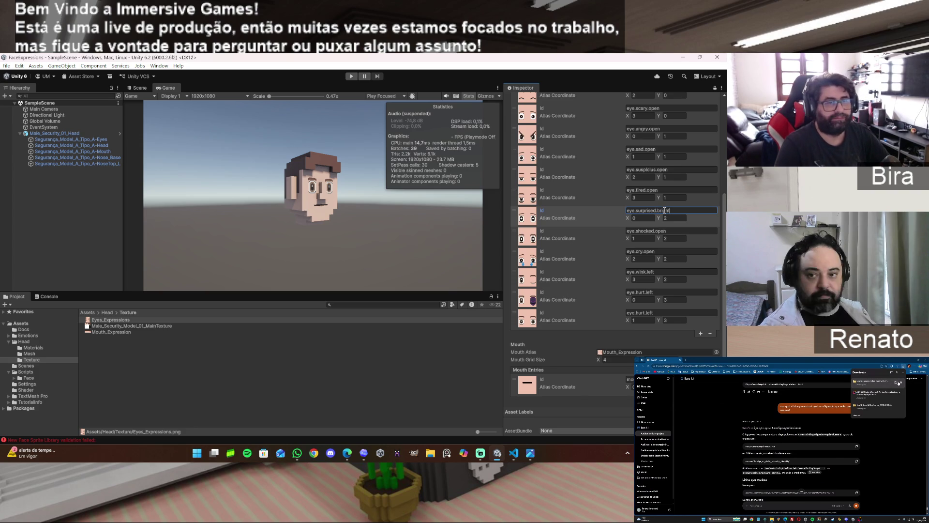
double_click(663, 231)
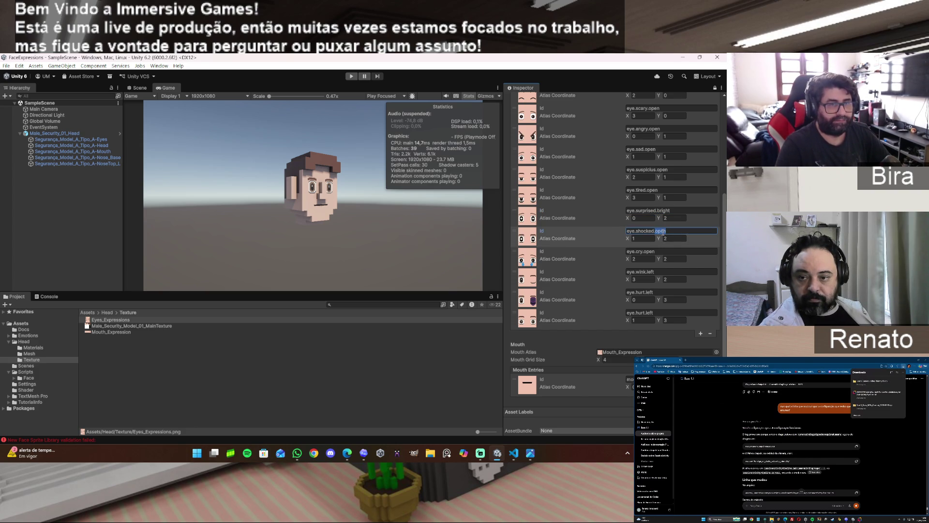
text(bright)
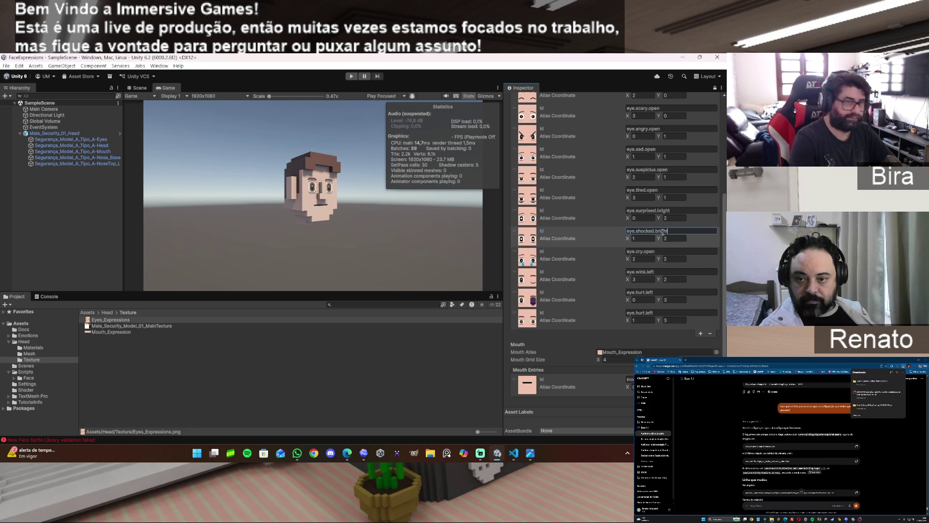
Rename the new 1,3 entry's Id to eye.surprised.open
double_click(640, 312)
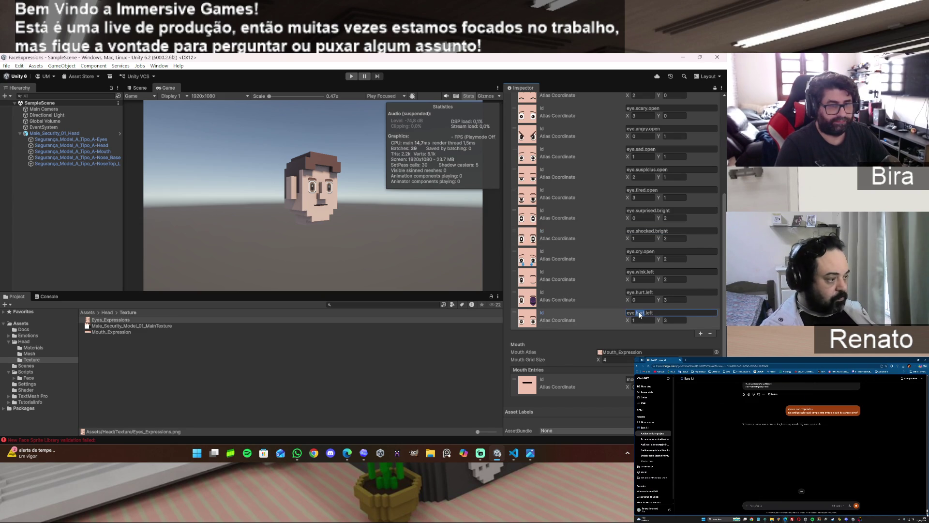
text(sad)
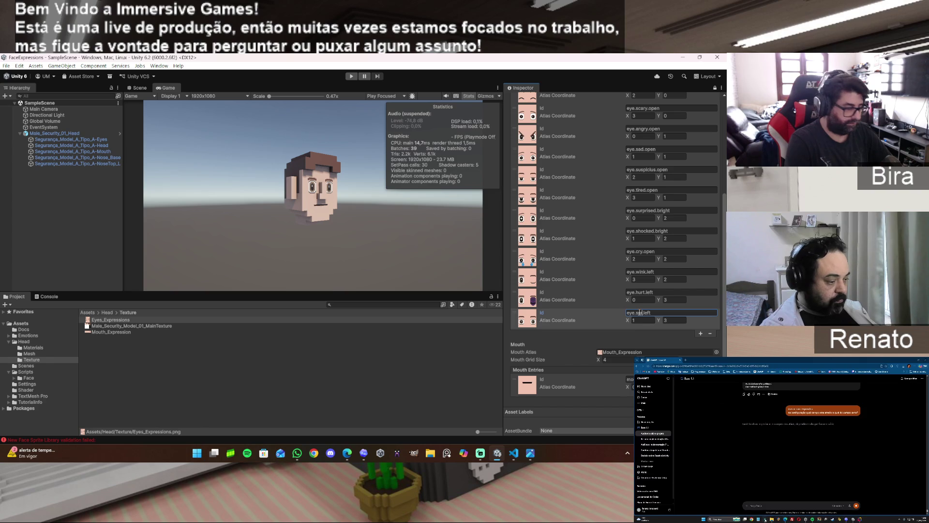
double_click(640, 312)
text(surprised)
key(Delete)
key(Delete)
key(Delete)
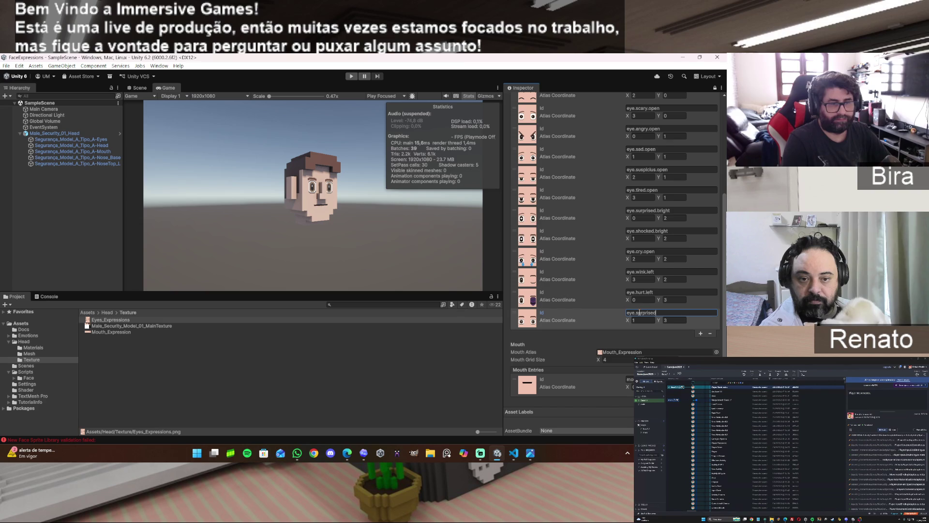
text(.open)
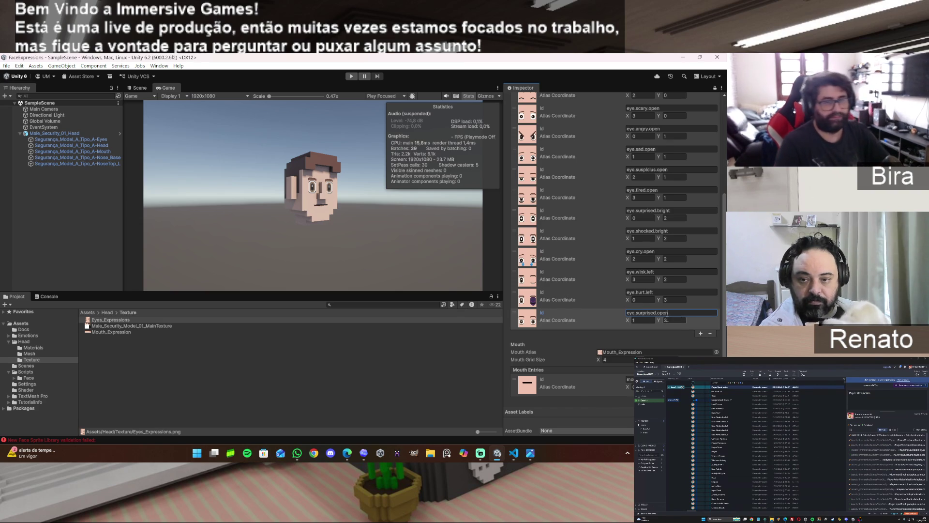
Add a copy at atlas X 2 and rename it eye.naughty.open
click(701, 332)
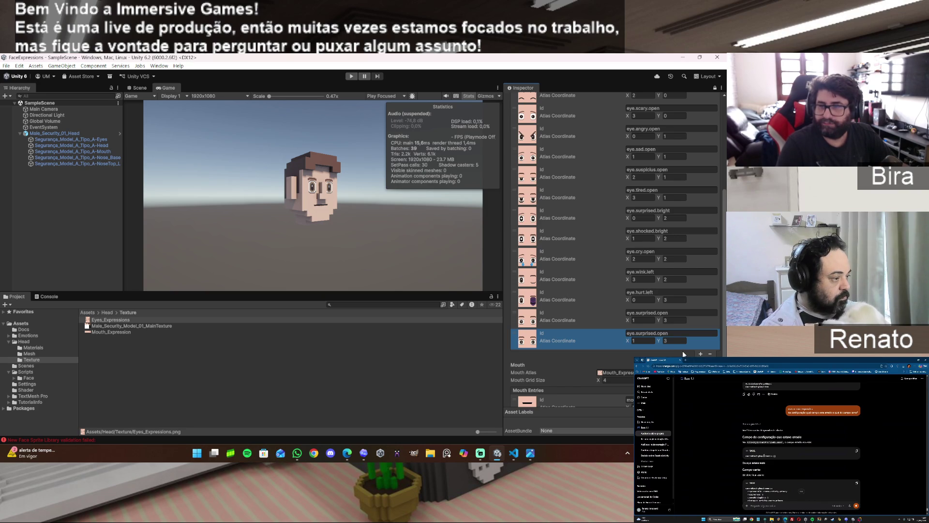
click(645, 340)
text(2)
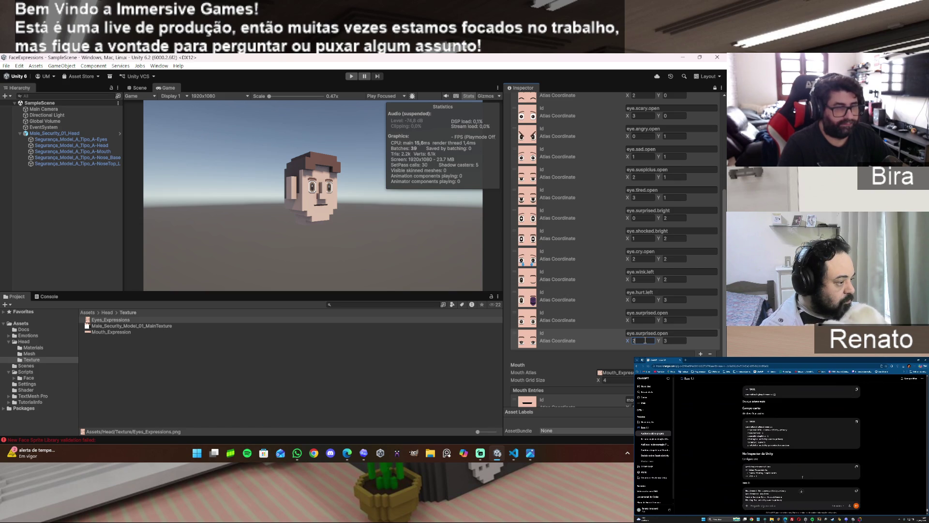
click(646, 333)
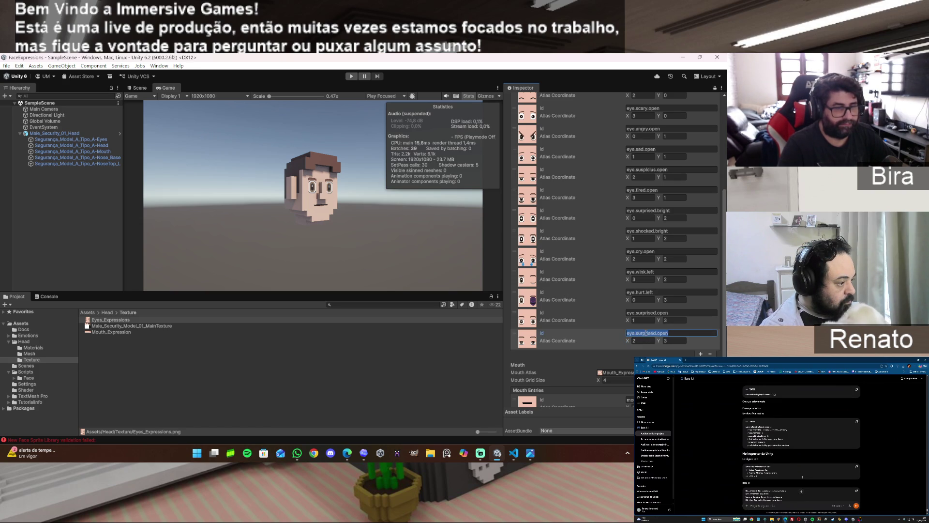
double_click(646, 333)
text(rsu)
text(ty)
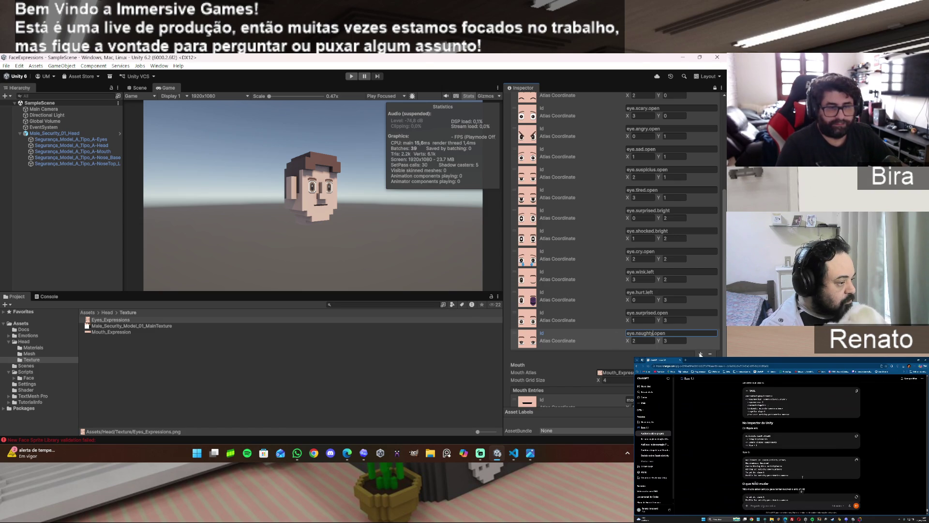
Add an eye.winky.right entry and rename eye.wink.left to eye.winky.left
click(701, 354)
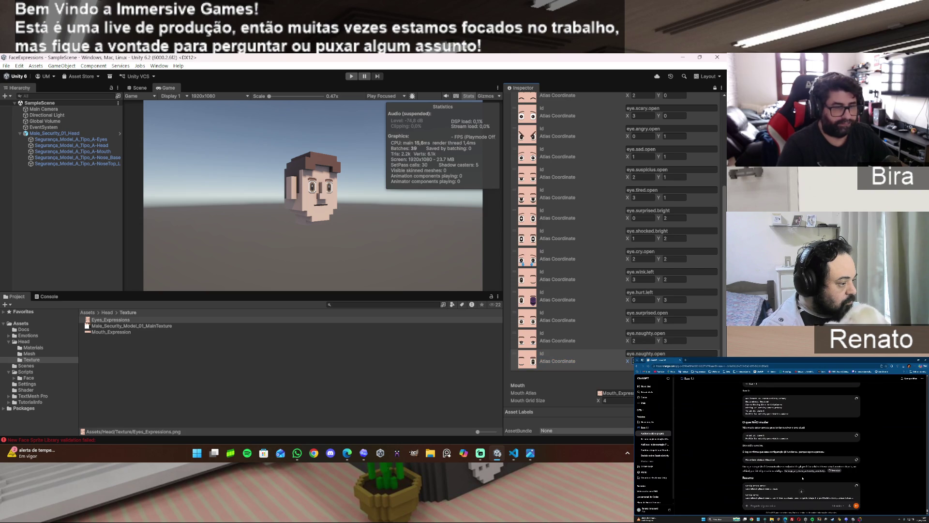
click(643, 352)
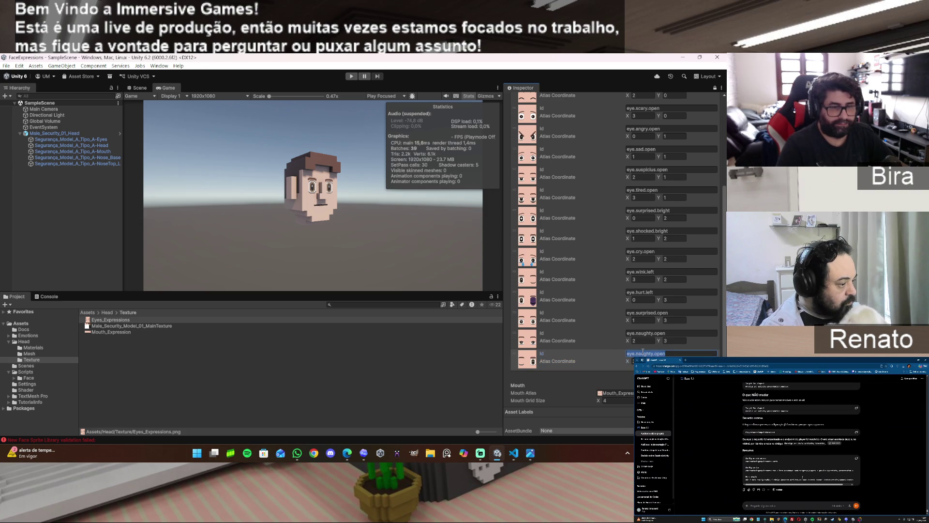
double_click(646, 354)
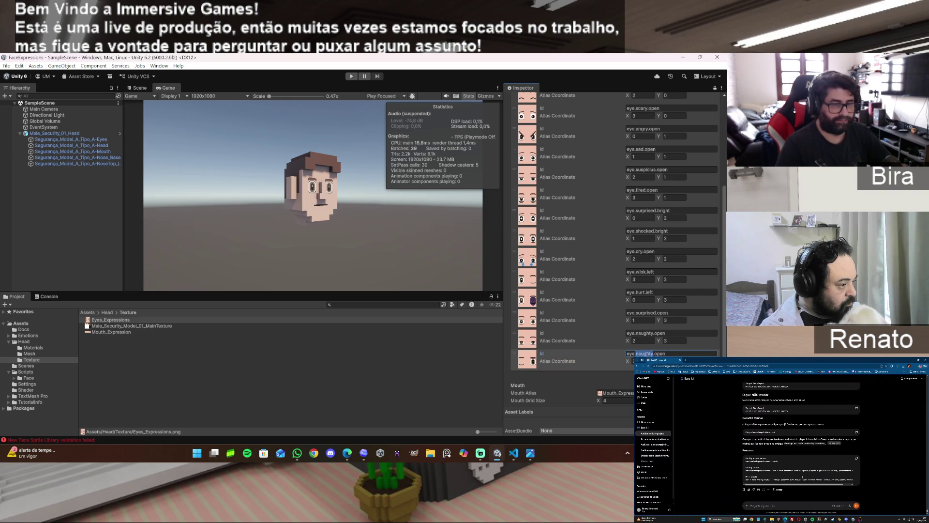
text(wink)
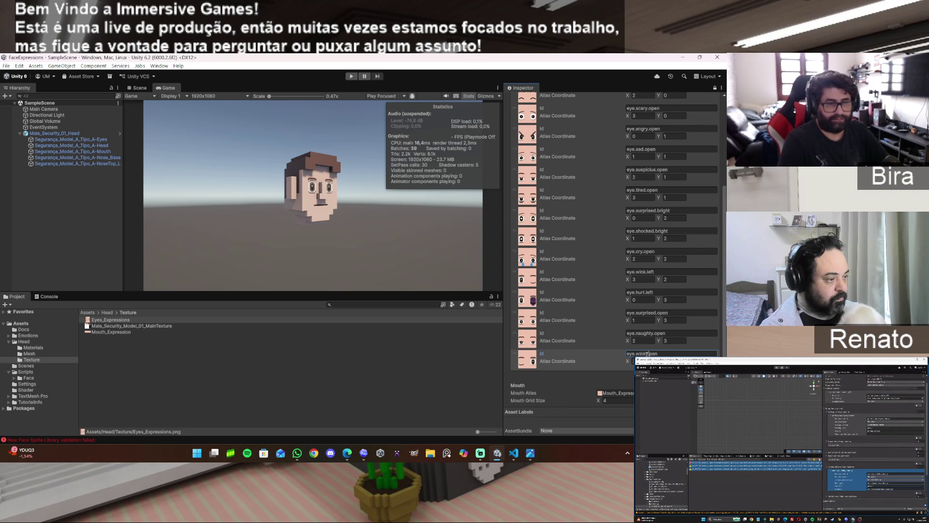
text(.right)
click(646, 272)
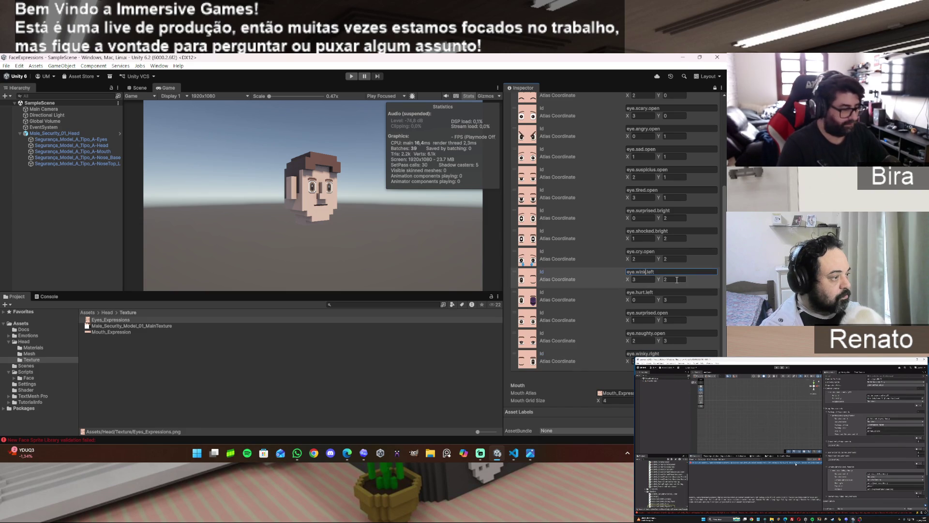
text(y)
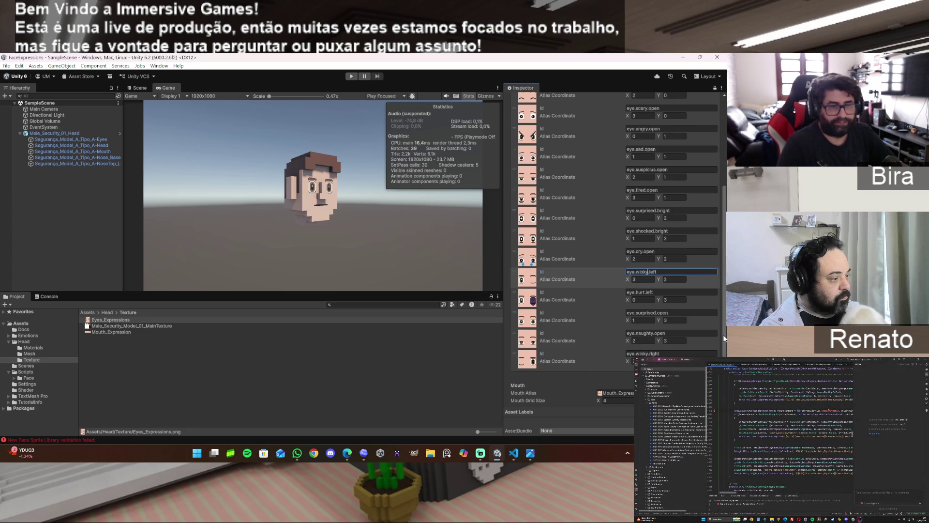
scroll(725, 339, down, 2)
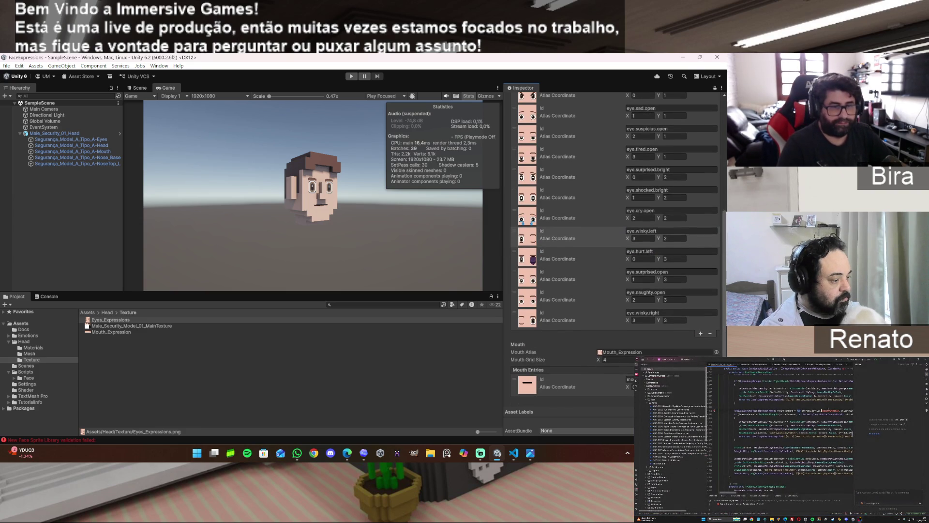
Add an eye entry at atlas 0,4 with the Id eye.up
click(700, 333)
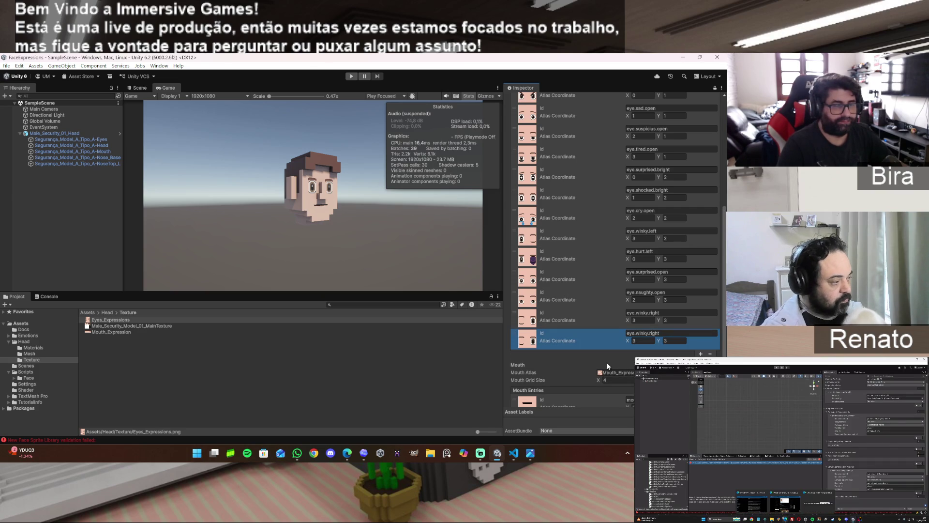
click(641, 341)
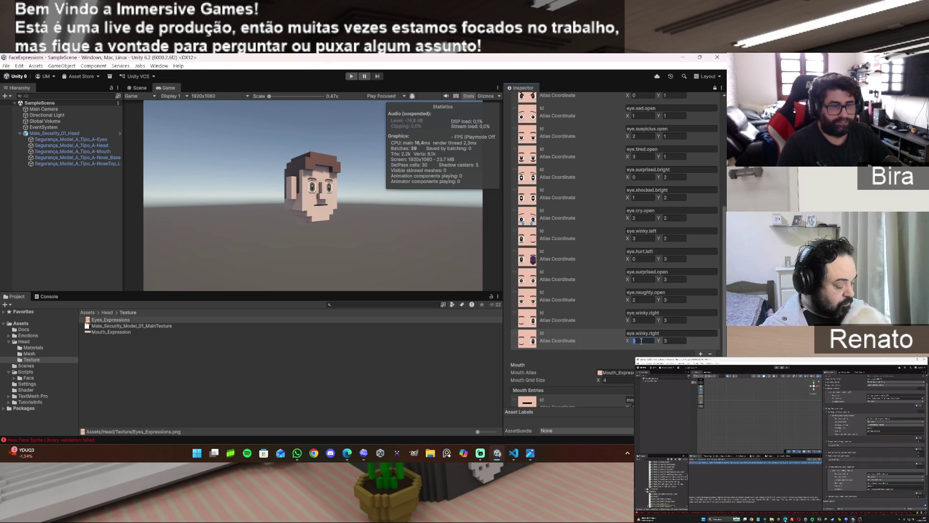
text(0)
click(669, 340)
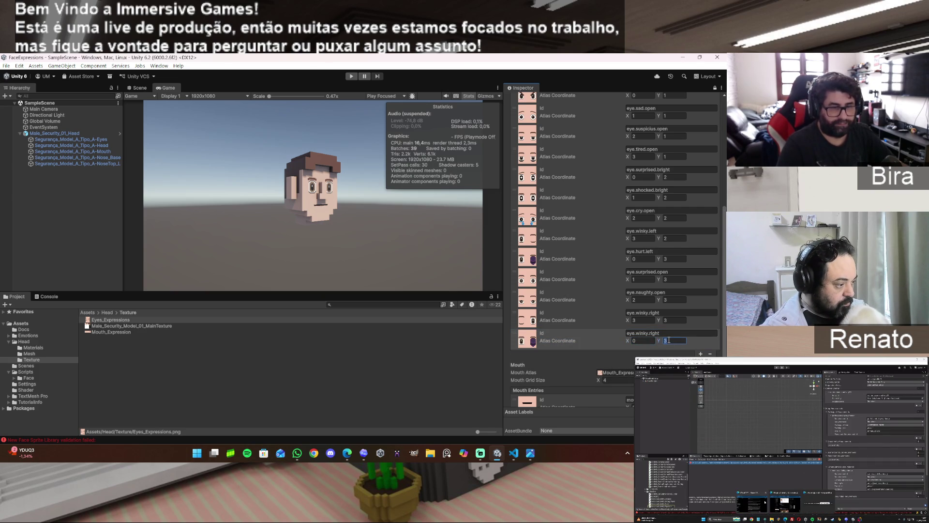
text(4)
double_click(641, 333)
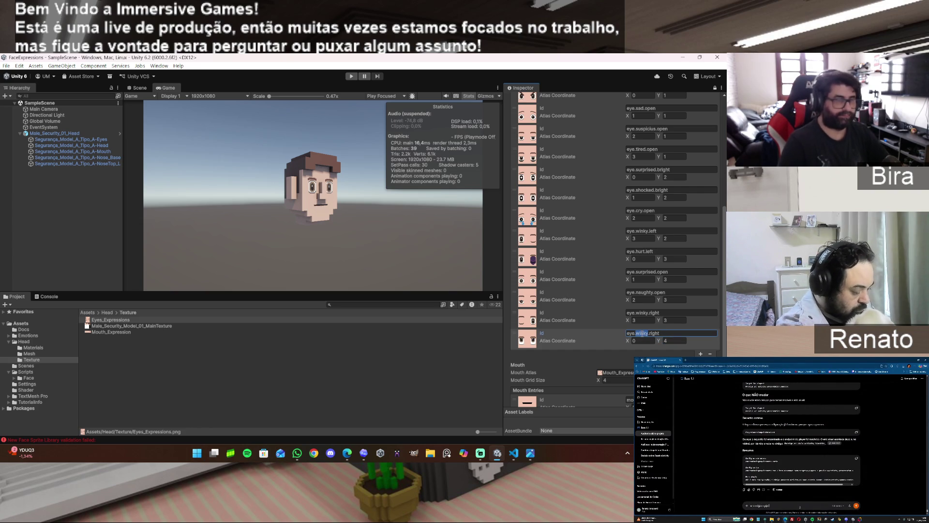
text(up)
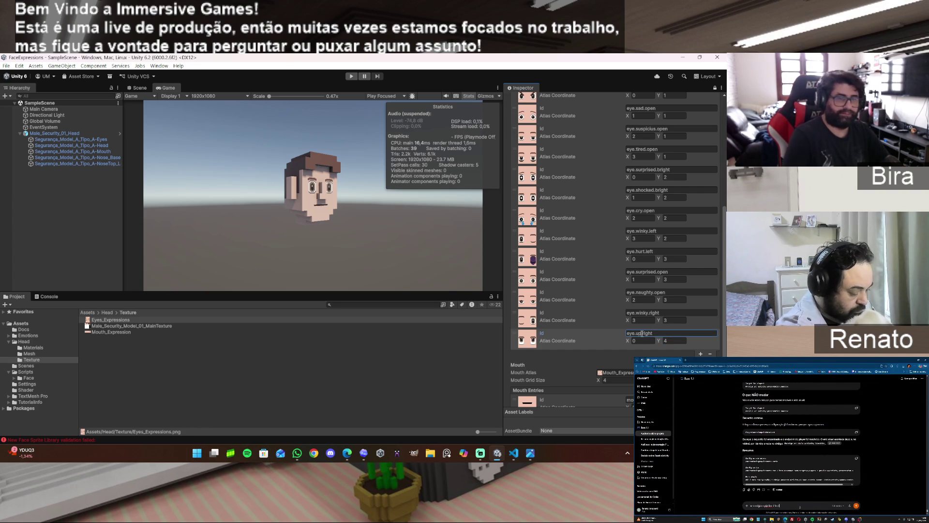
key(Delete)
key(Delete)
key(Delete)
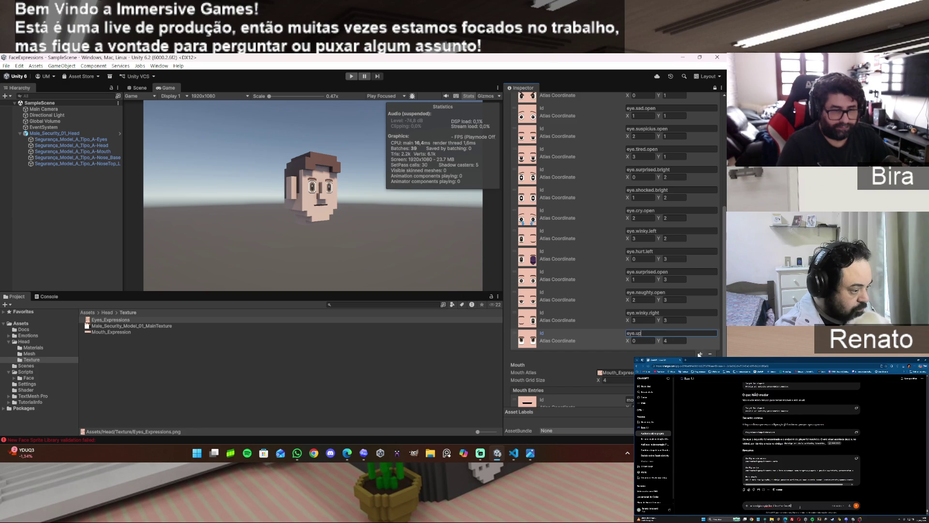
Add another entry at atlas 1,4 with the Id eye.down
click(701, 354)
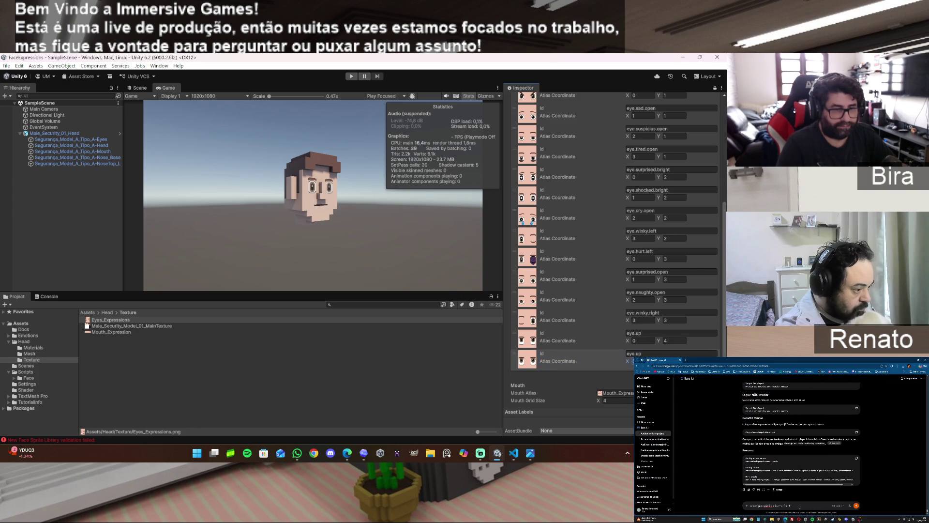
text(1)
click(634, 353)
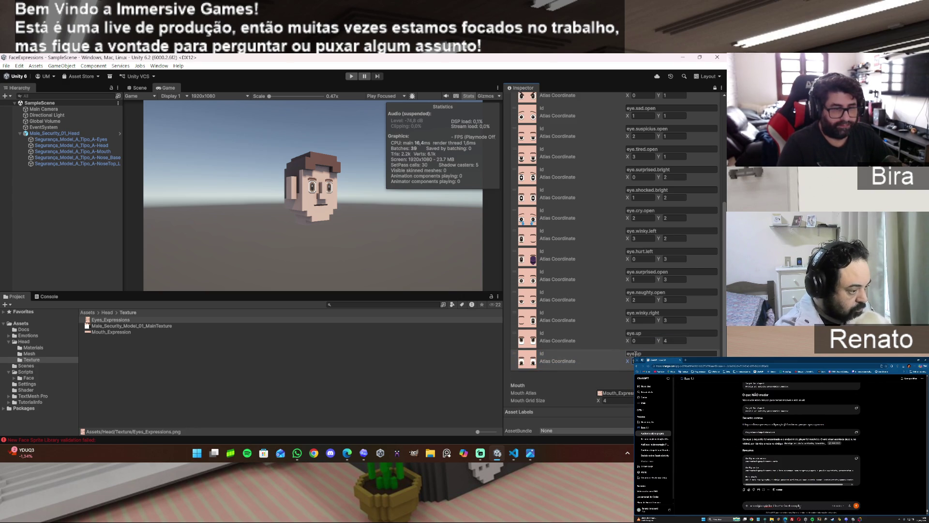
double_click(643, 354)
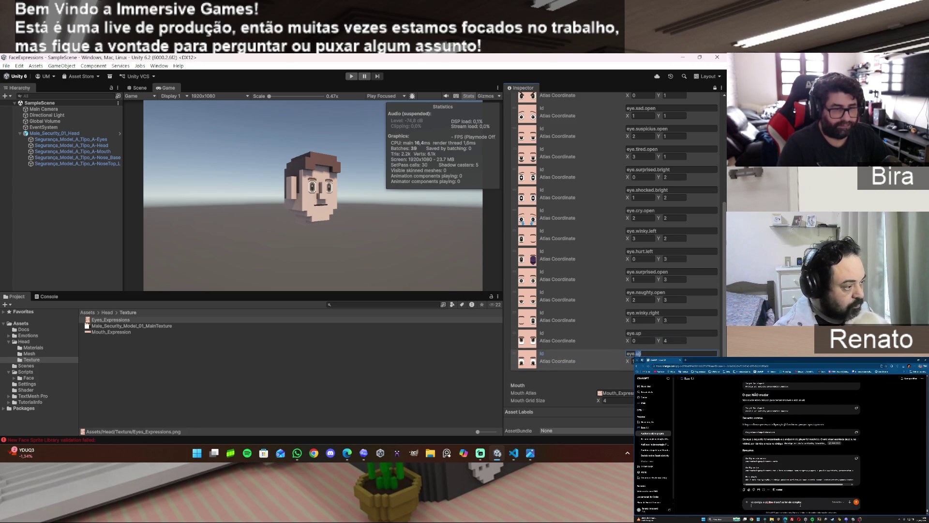
text(down)
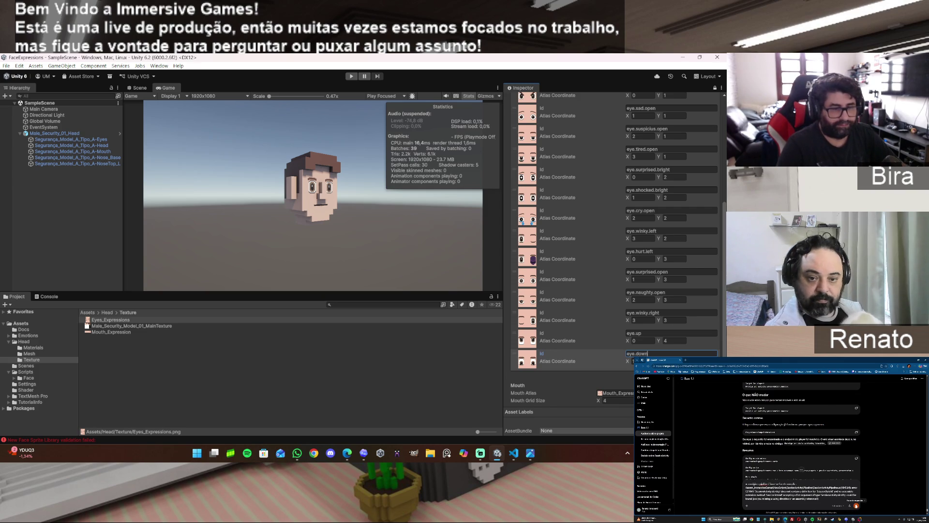
Insert 'look.' into both Ids to make eye.look.up and eye.look.down
click(663, 333)
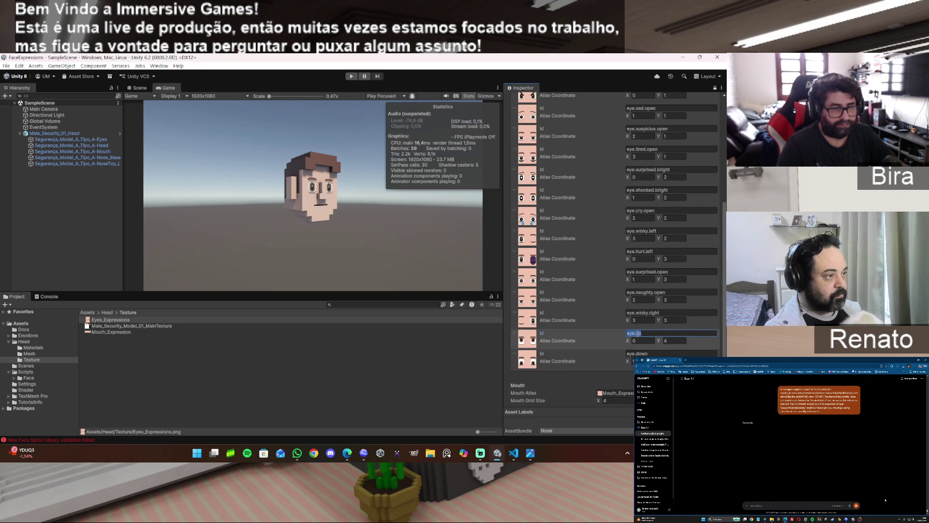
click(635, 333)
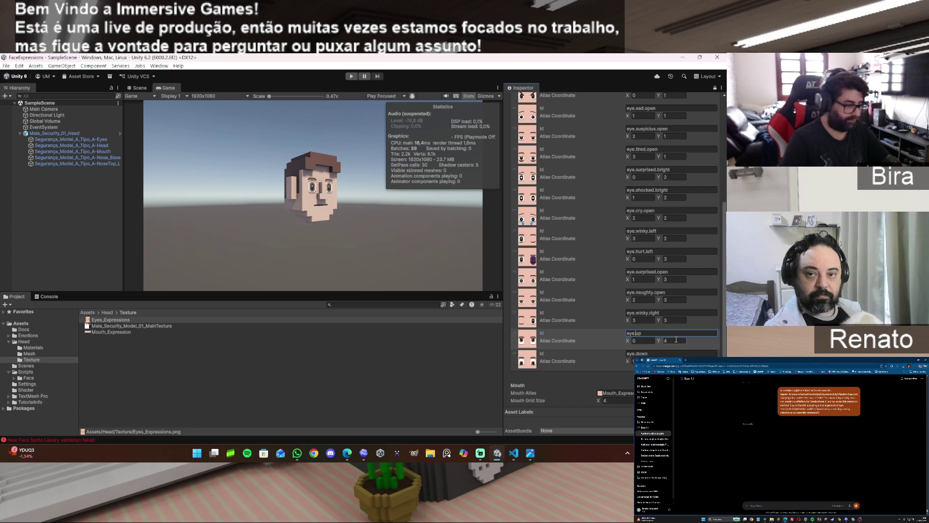
text(look.)
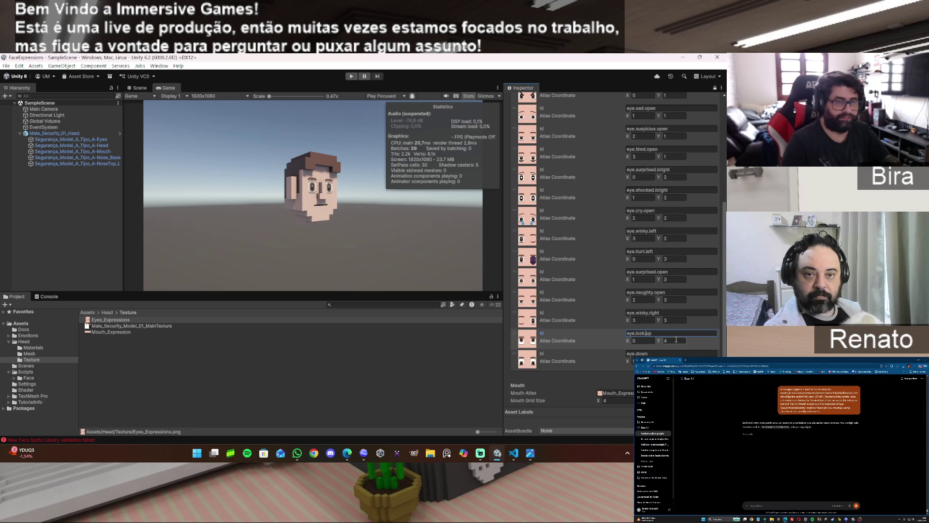
click(638, 354)
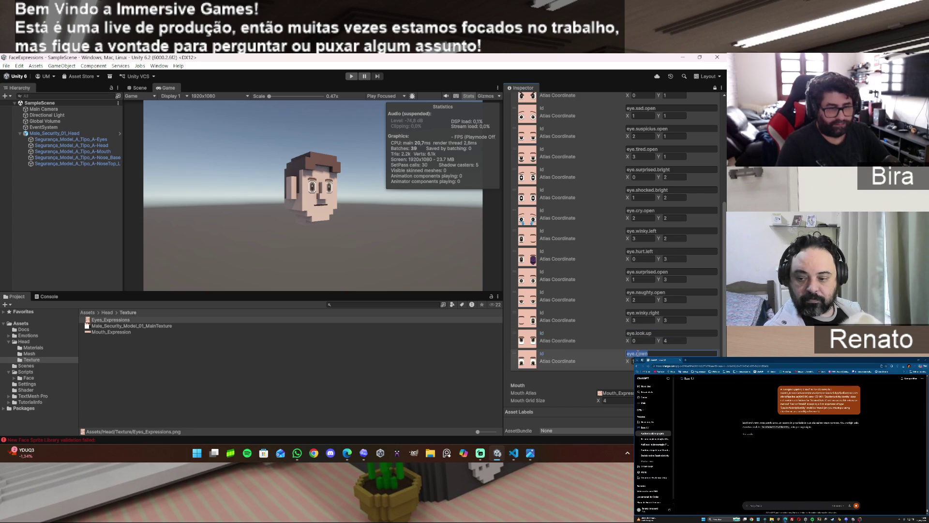
click(637, 354)
text(look)
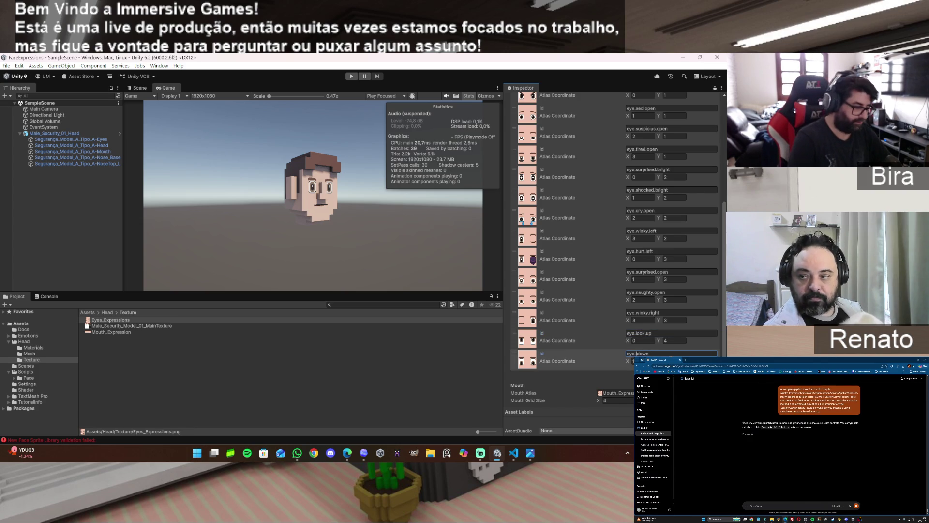
text(.look)
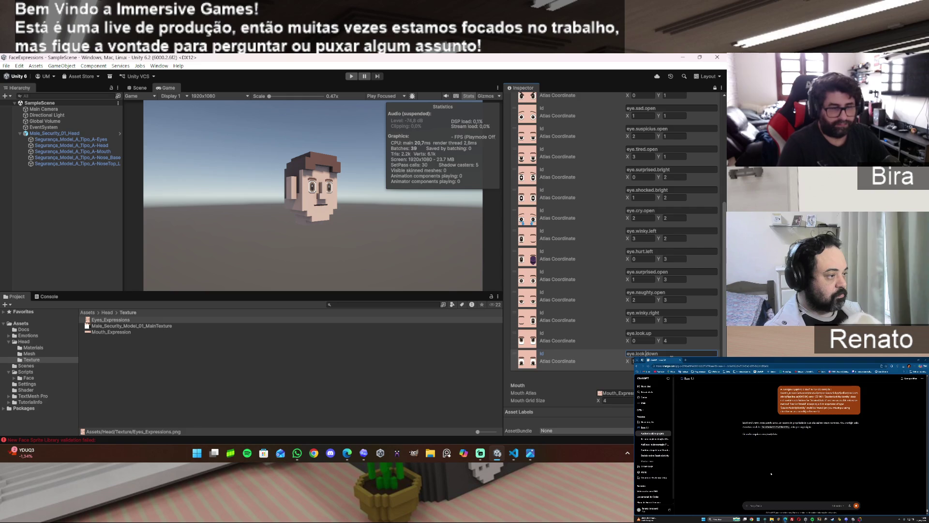
scroll(615, 242, down, 2)
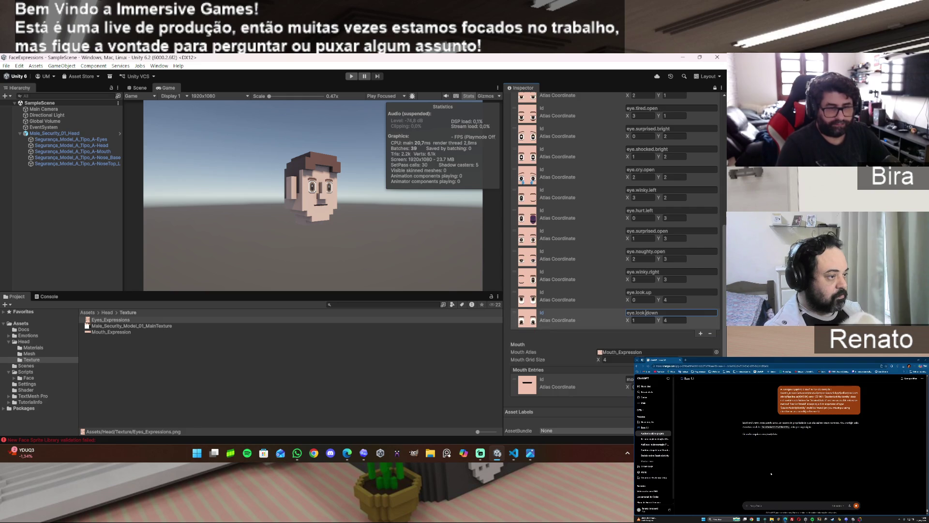
Add an eye.look.right entry at atlas 2,4
click(700, 333)
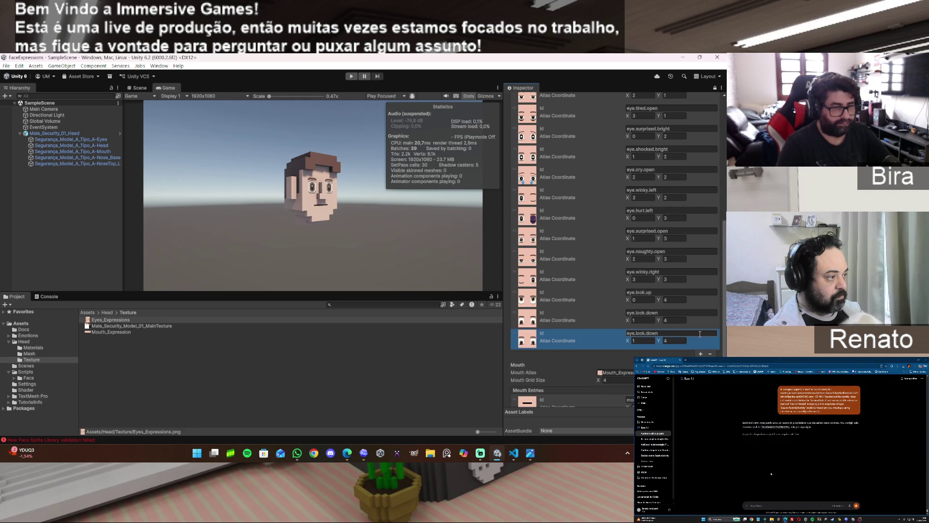
click(643, 334)
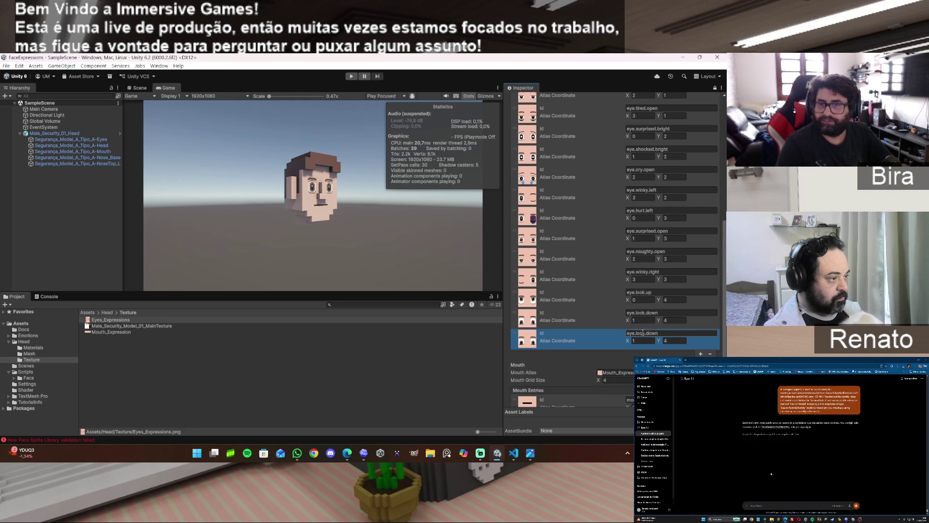
click(646, 342)
text(2)
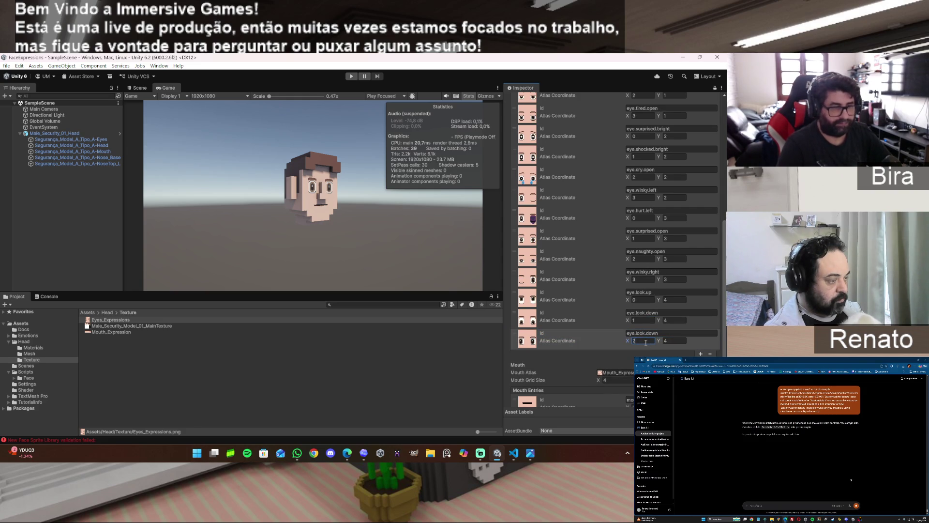
click(652, 333)
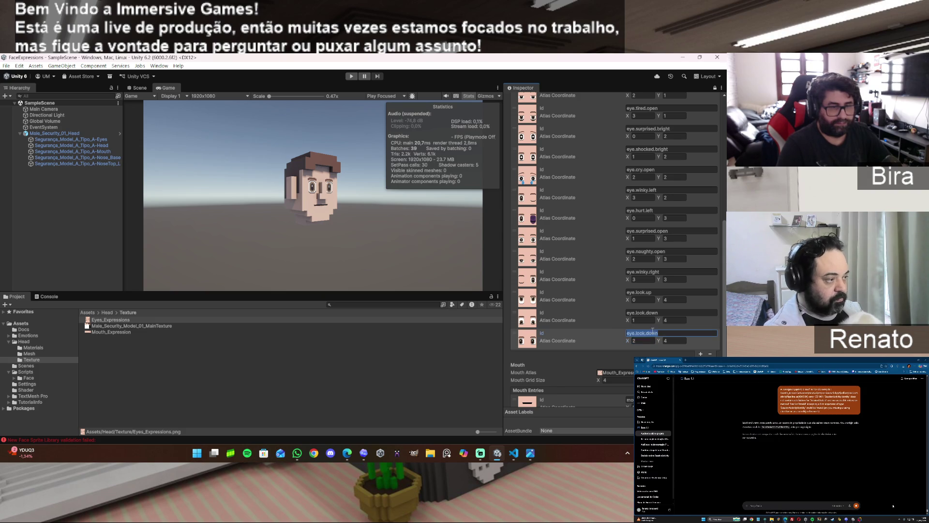
double_click(657, 334)
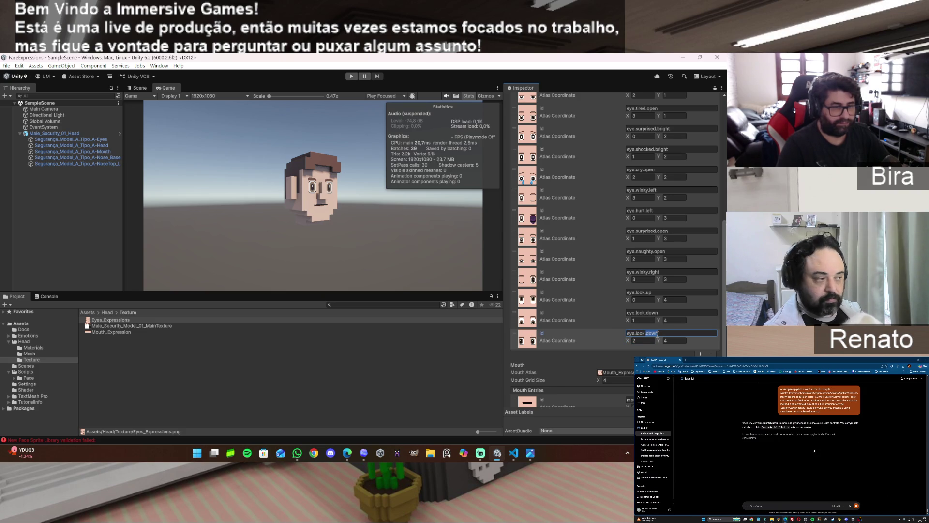
text(right)
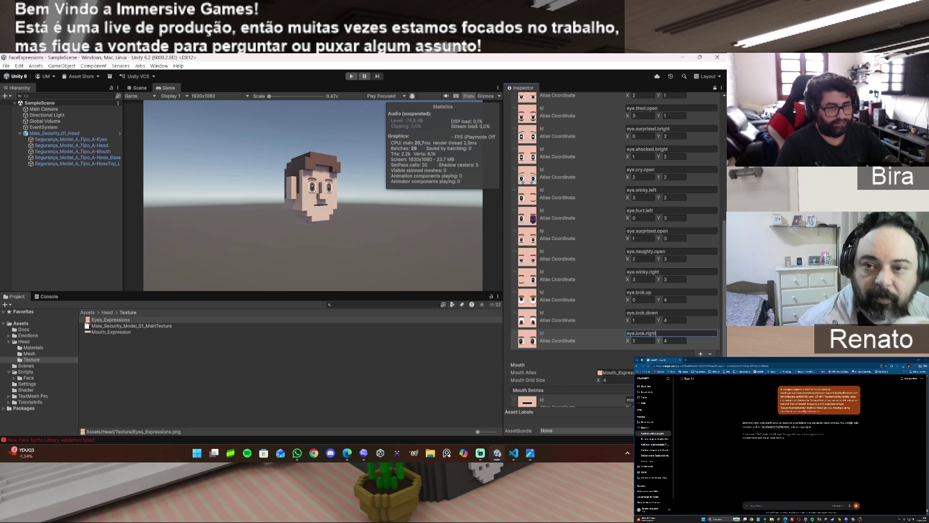
Duplicate it as eye.look.left, then duplicate eye.look.left again with Ctrl+D
key(ctrl+d)
click(656, 354)
double_click(656, 354)
text(left)
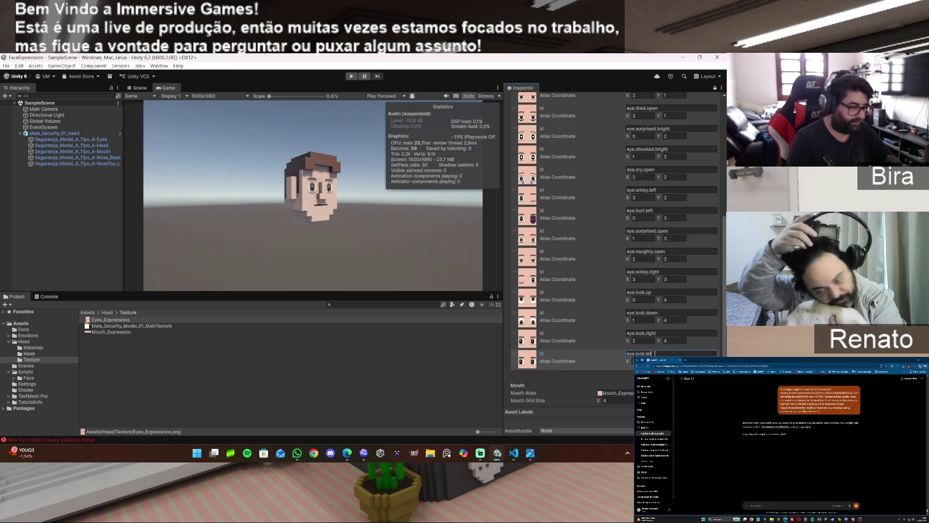
key(Return)
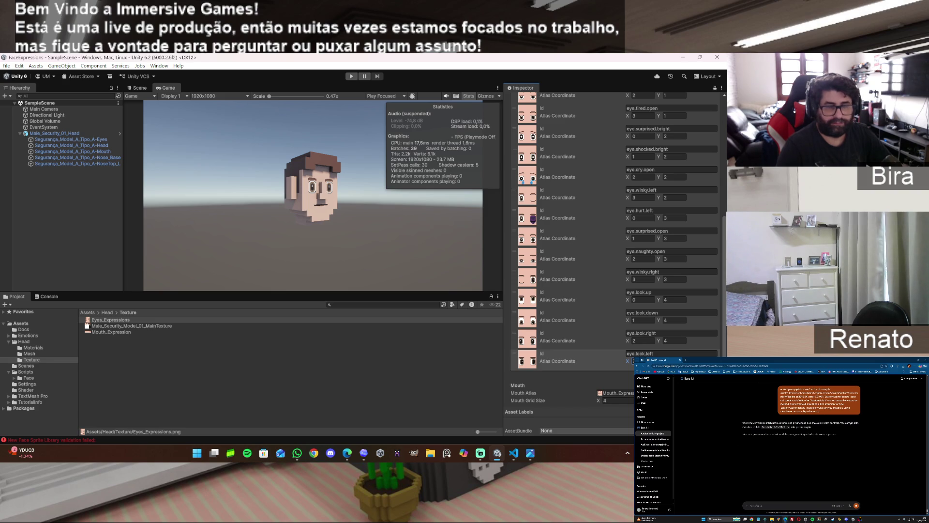
key(ctrl+d)
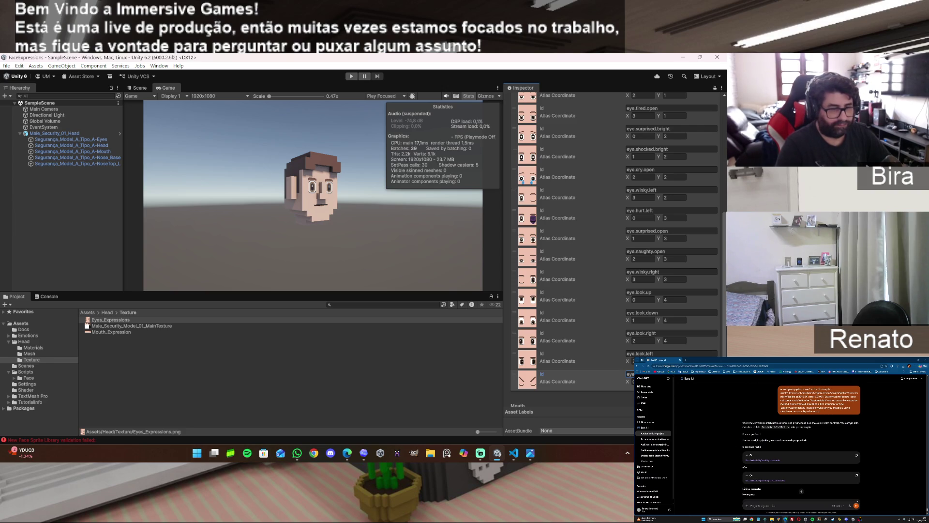
Append a closed-eye entry at atlas X 1 and rename eye.angry.closed to eye.sad.closed
click(712, 398)
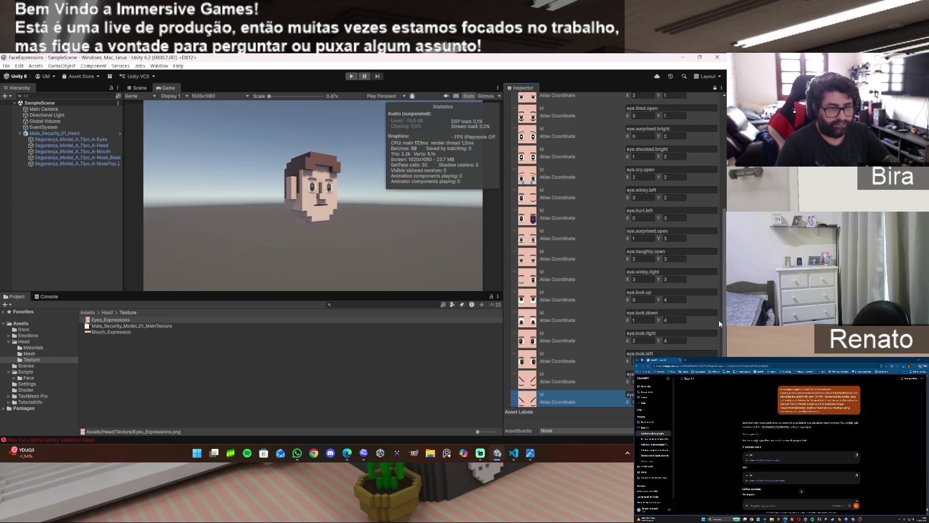
scroll(725, 329, down, 4)
click(644, 320)
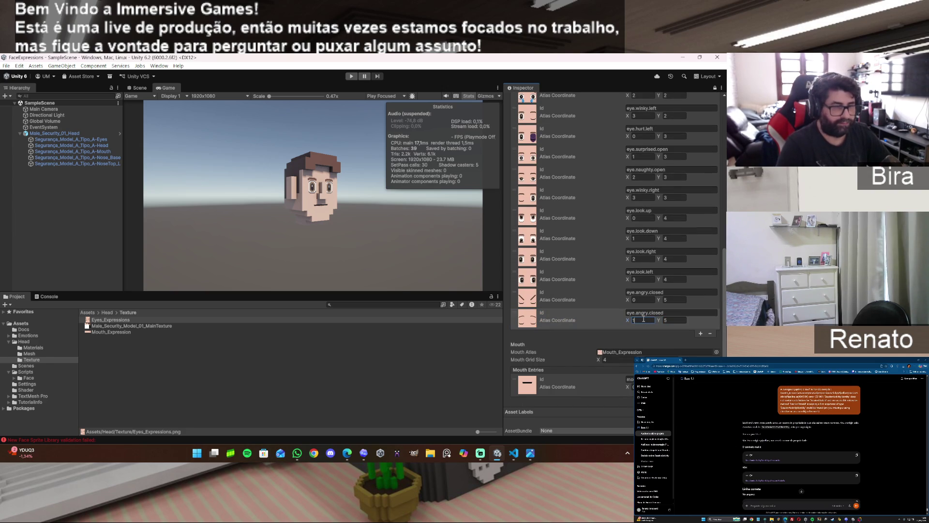
text(1)
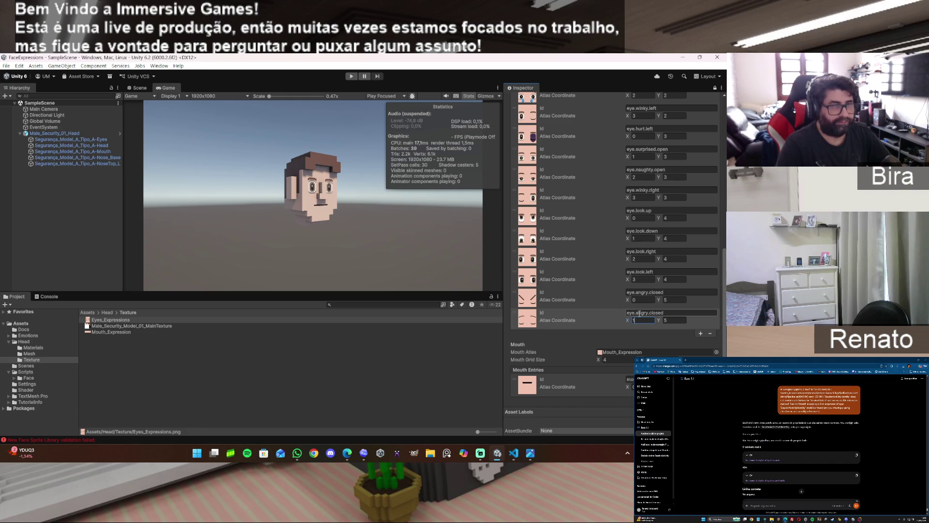
drag(725, 337, 716, 253)
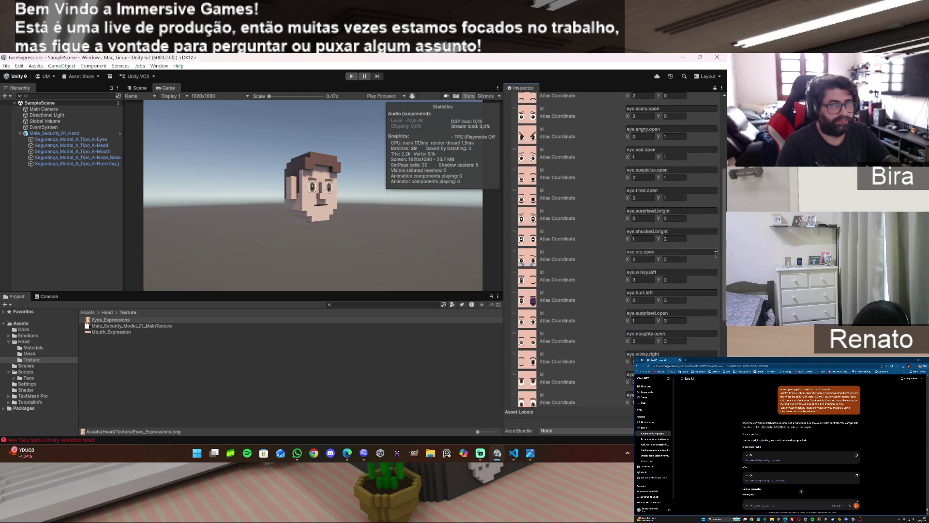
scroll(716, 254, up, 4)
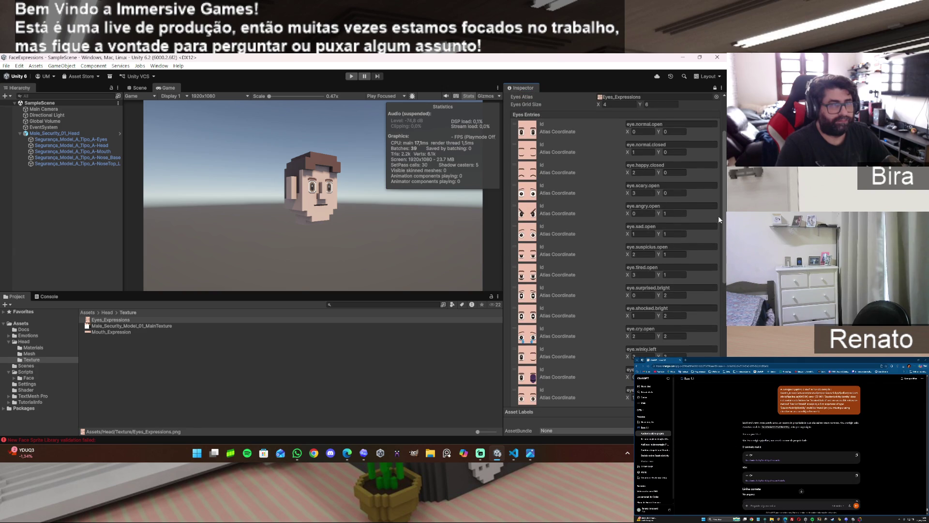
scroll(719, 219, down, 1)
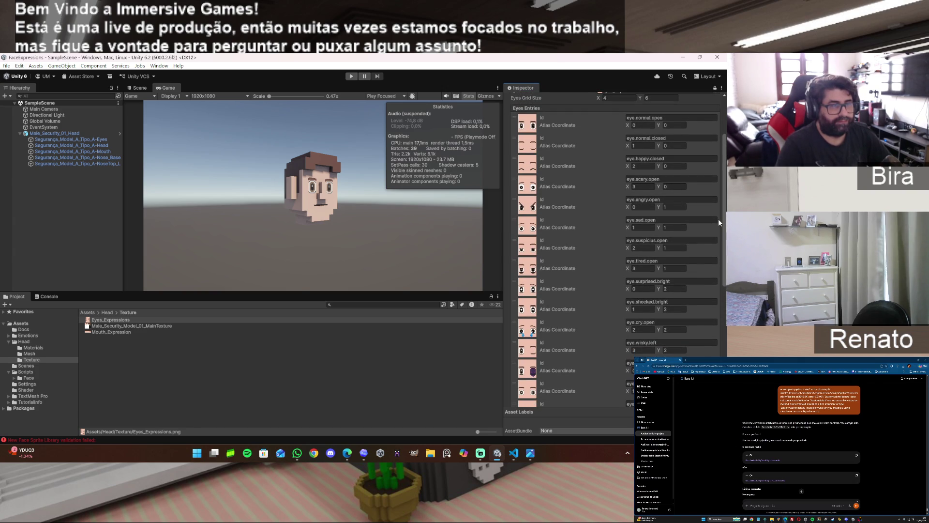
scroll(719, 218, down, 10)
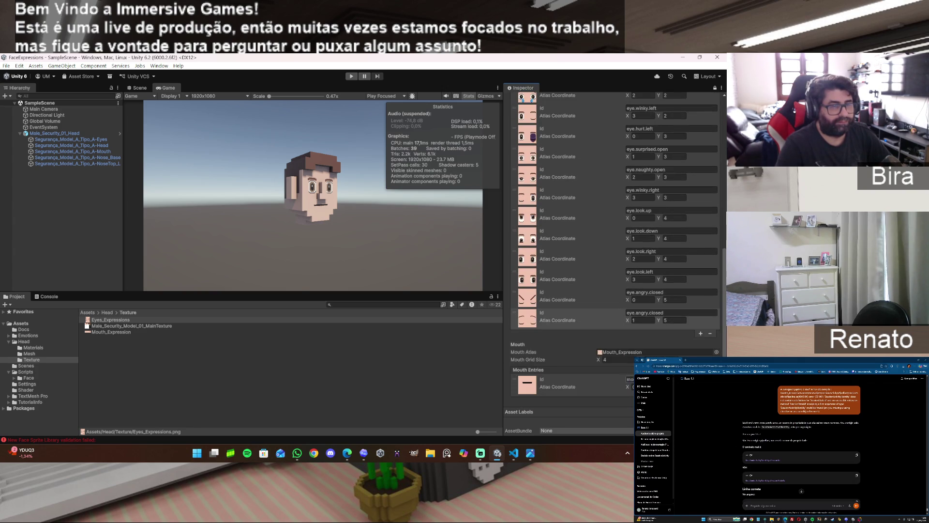
click(642, 313)
double_click(641, 312)
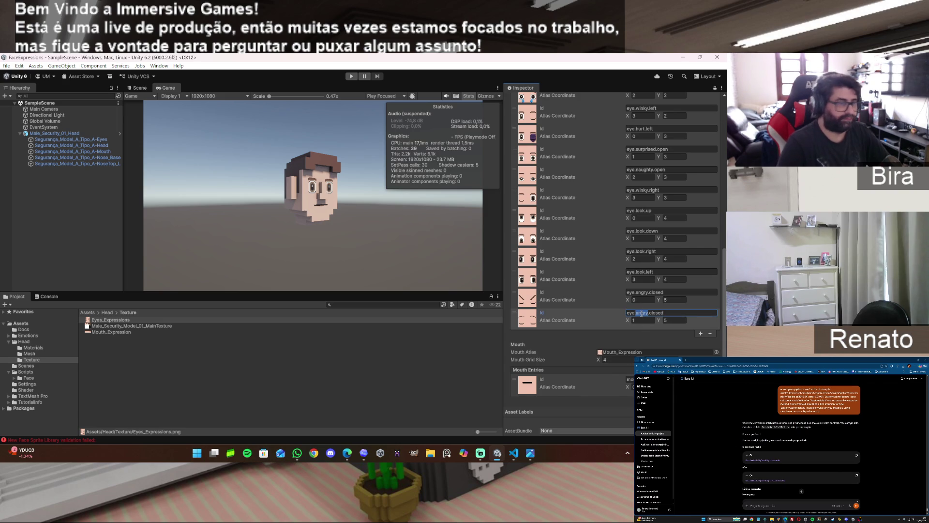
text(sad)
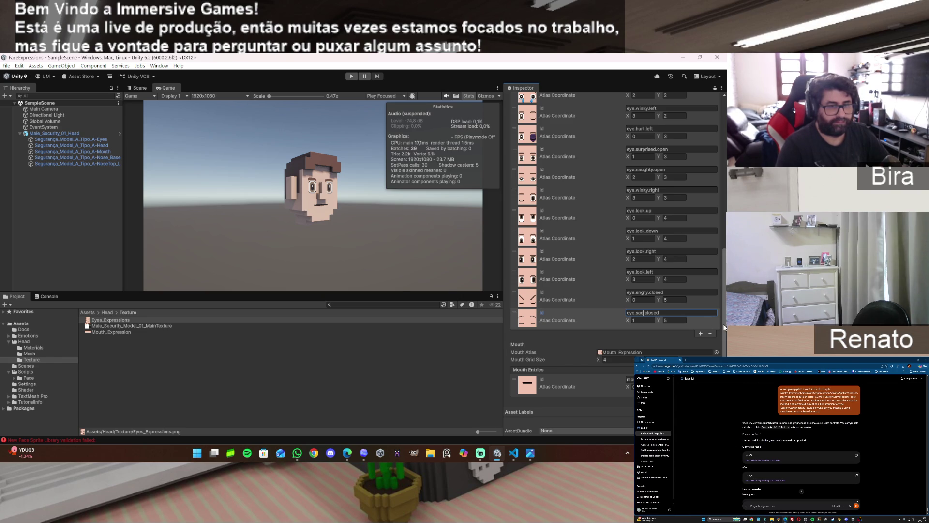
drag(724, 327, 723, 249)
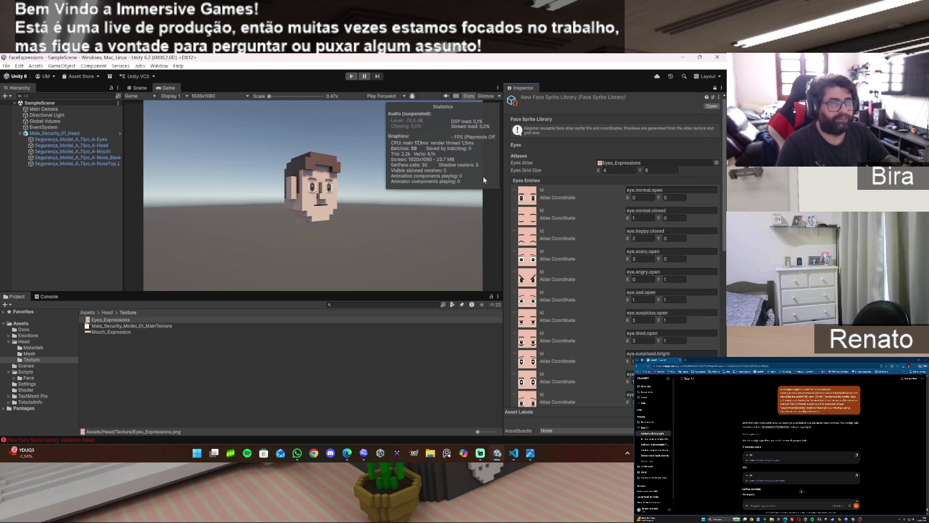
Ping the Mouth Atlas field and select the Mouth_Expression texture in the Texture folder
scroll(714, 184, down, 10)
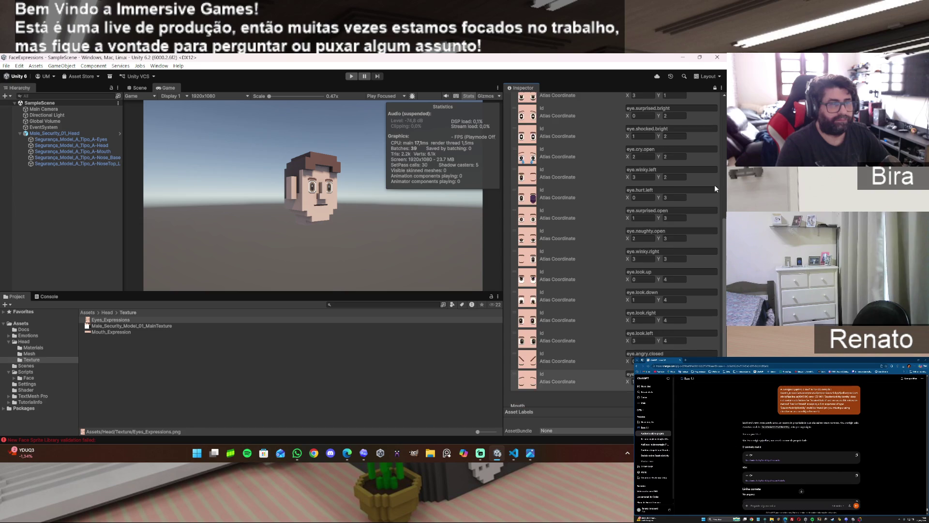
scroll(715, 186, down, 3)
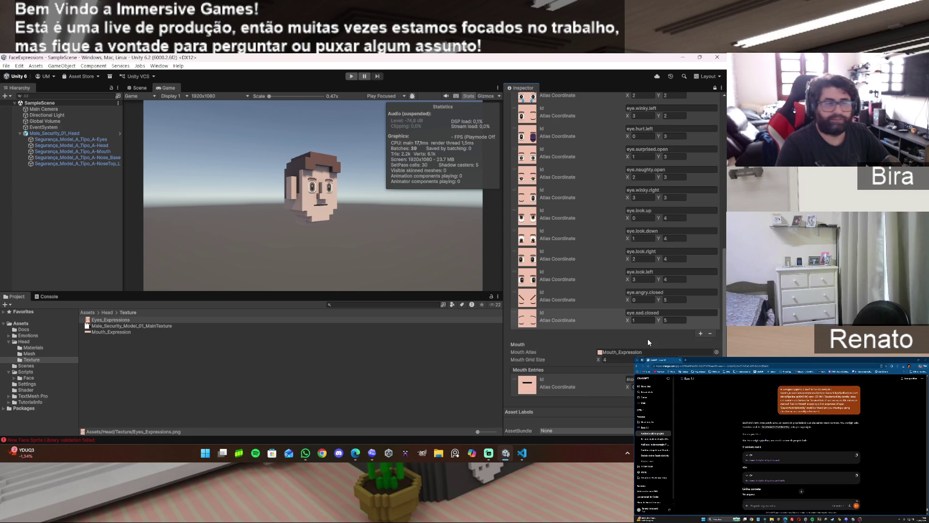
click(621, 350)
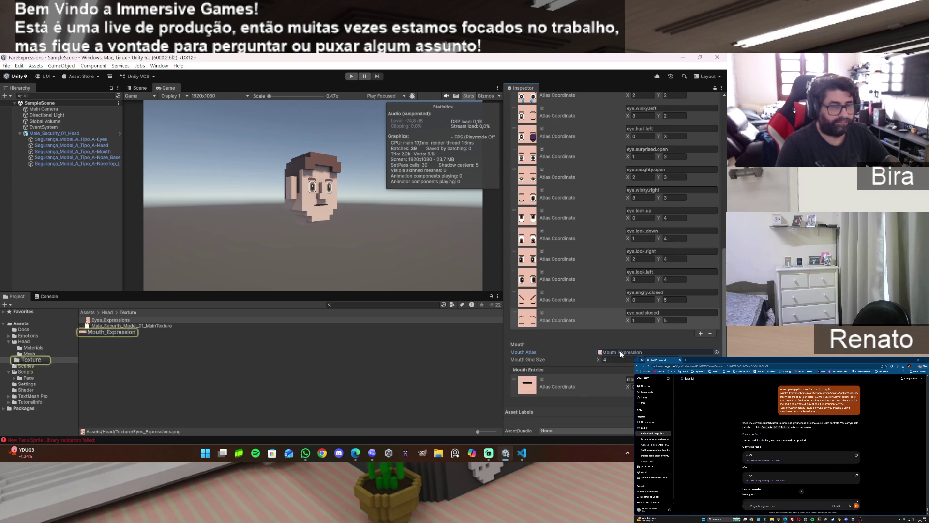
click(108, 332)
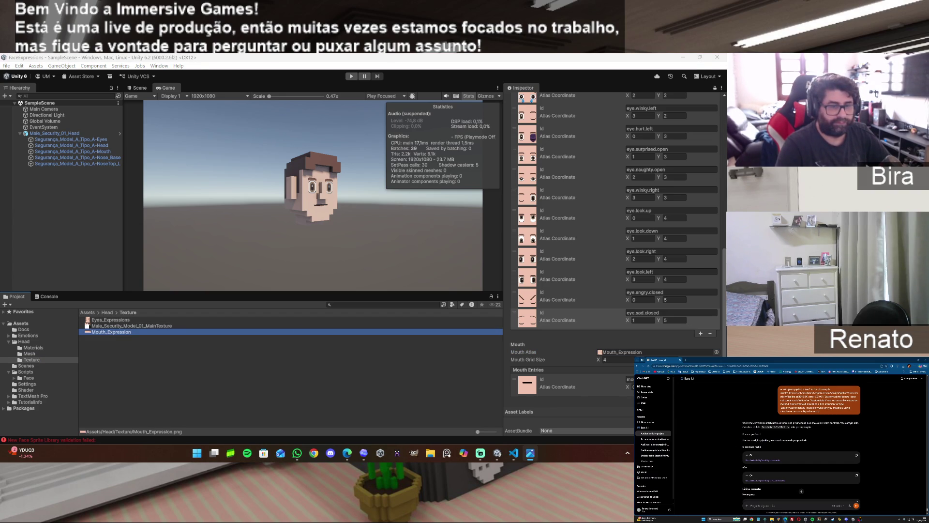
Add a second mouth entry at atlas X 1 for the smile sprite, then a third mouth entry
click(700, 401)
scroll(700, 402, down, 1)
click(636, 387)
text(1)
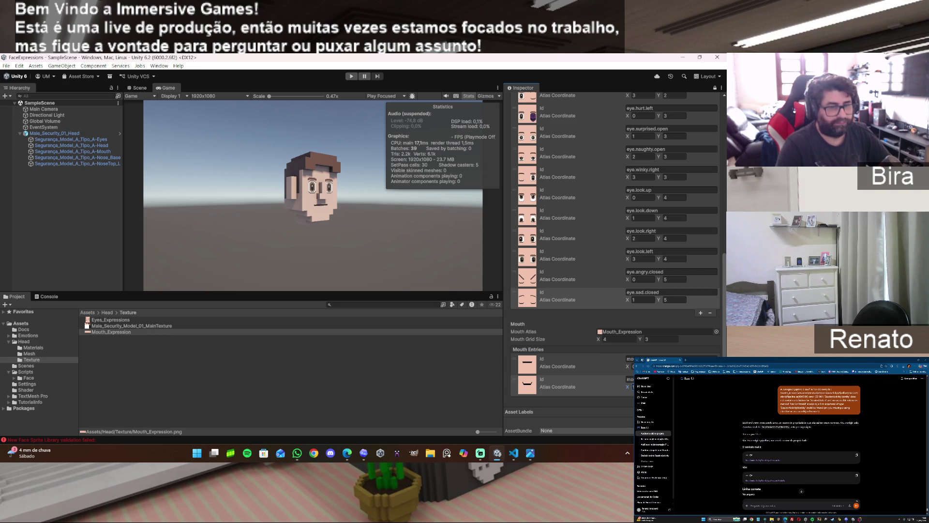
click(631, 379)
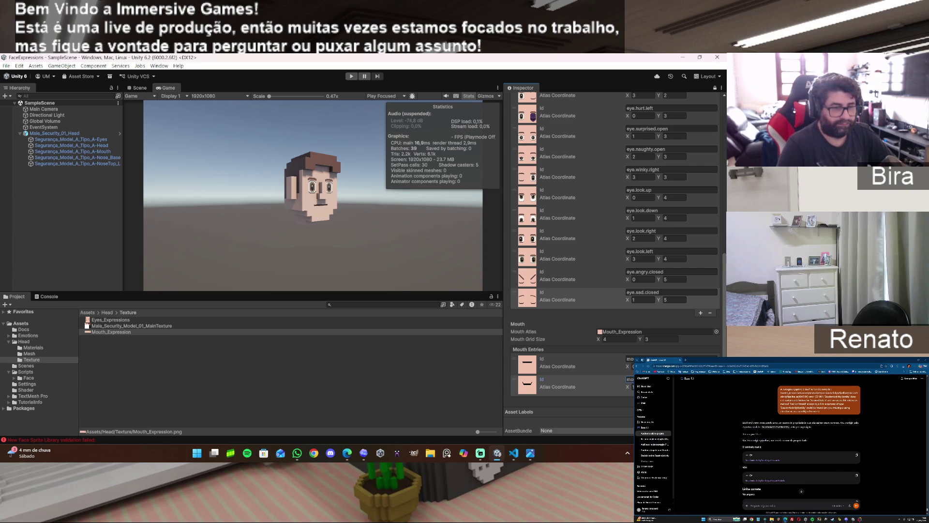
click(700, 400)
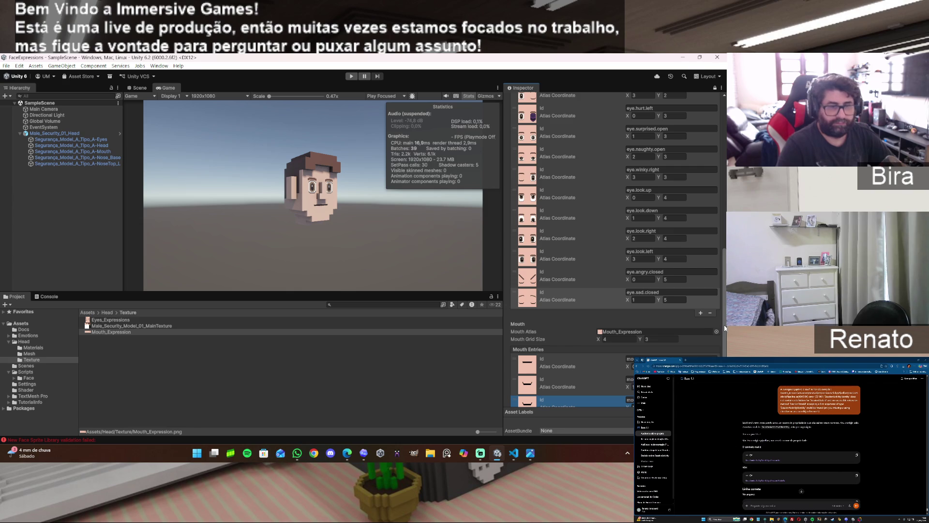
Set the third mouth entry's atlas X to 2
scroll(726, 337, down, 1)
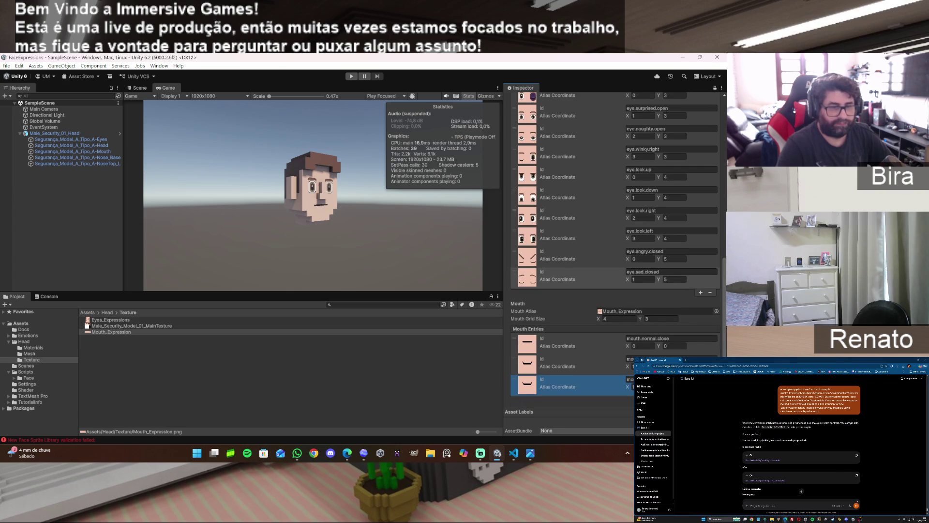
click(631, 387)
text(2)
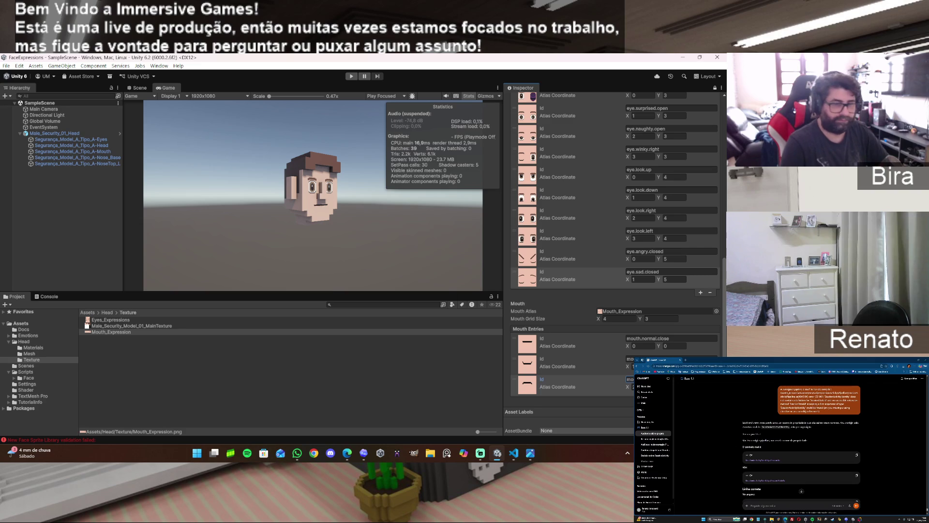
Add a fourth mouth entry at atlas X 3 for the open-mouth sprite
click(701, 396)
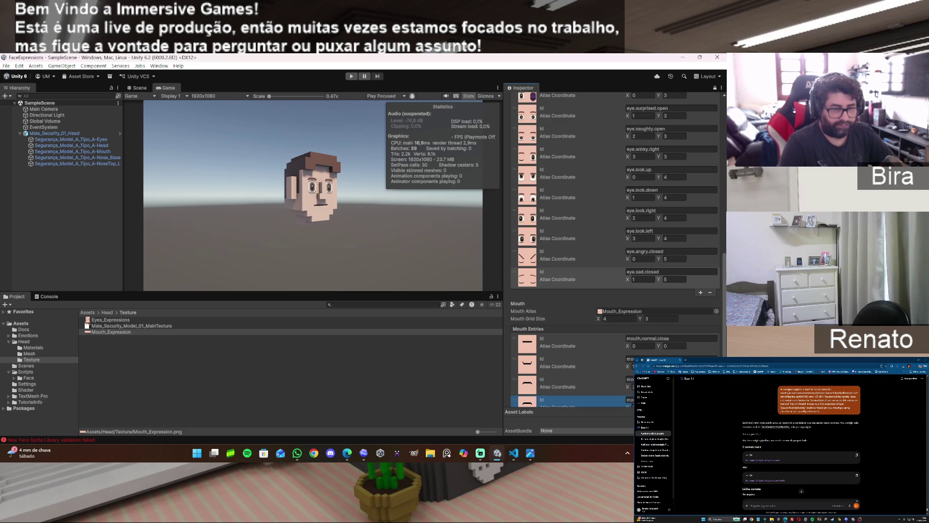
click(633, 387)
text(3)
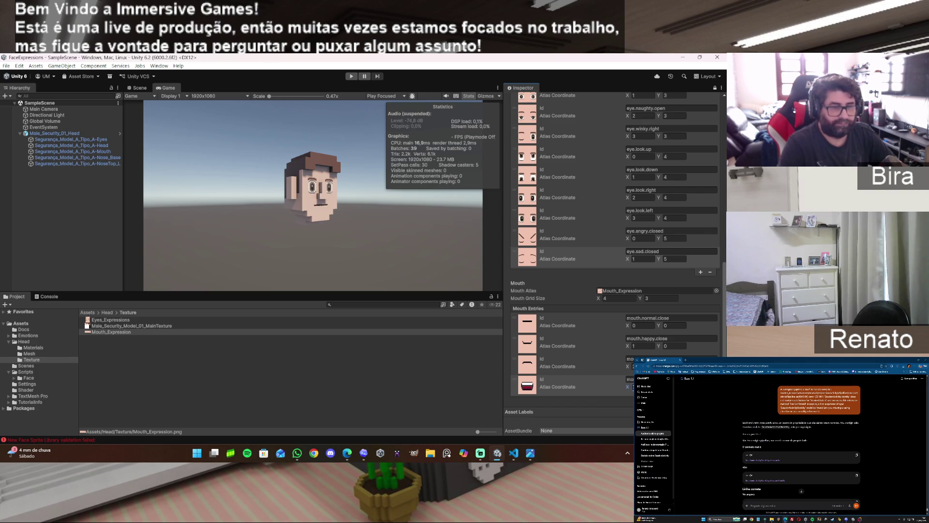
click(630, 379)
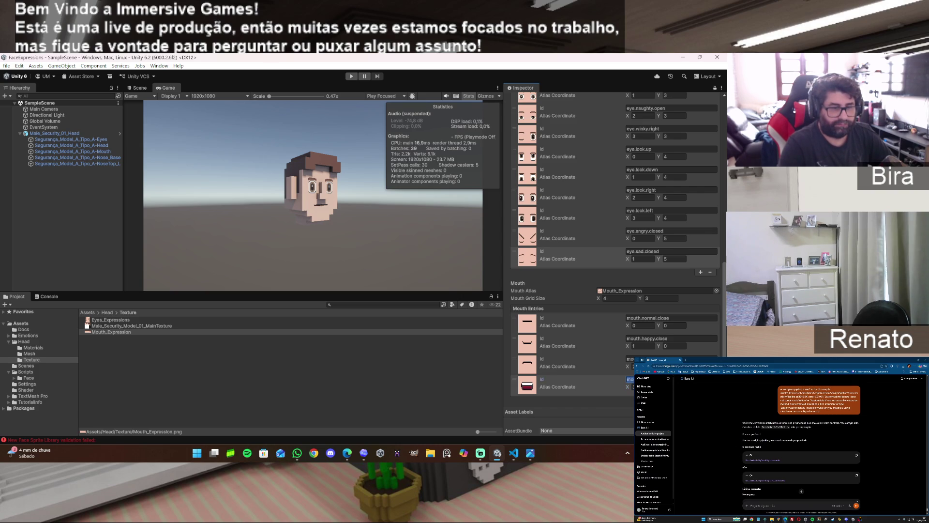
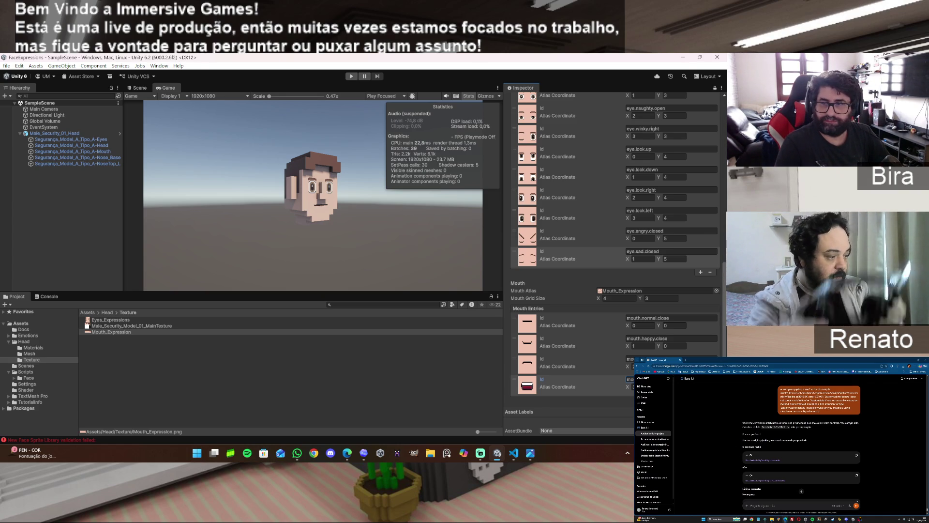
Duplicate the last mouth entry and set the Ids for mouth.sad.close and mouth.surprised.large.open
key(ctrl+d)
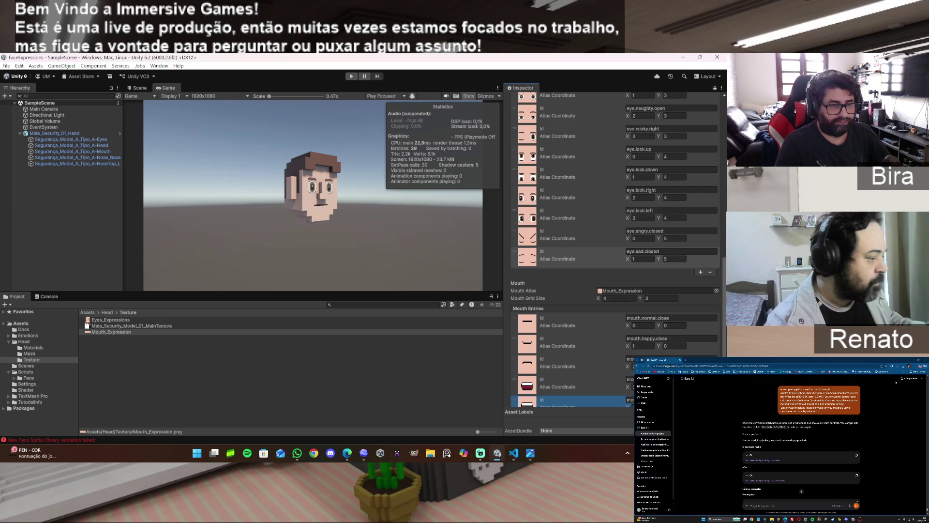
double_click(775, 460)
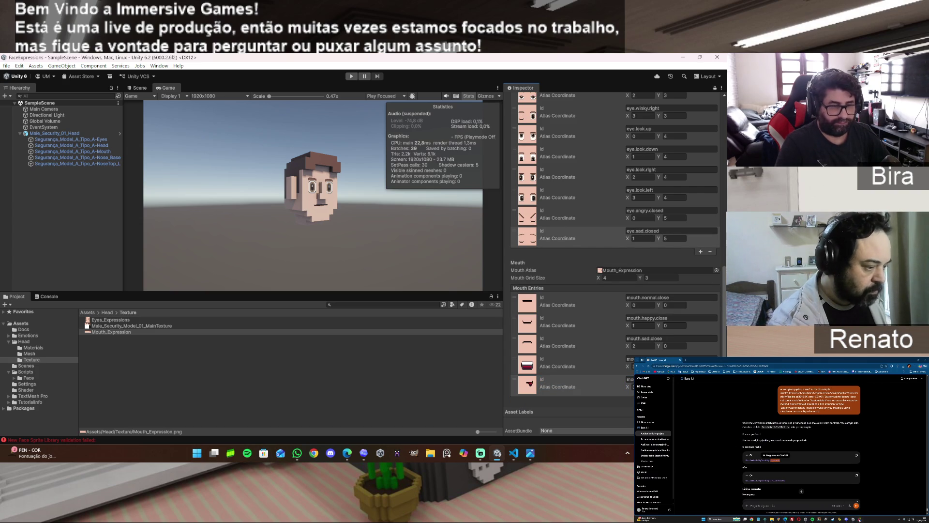
click(849, 516)
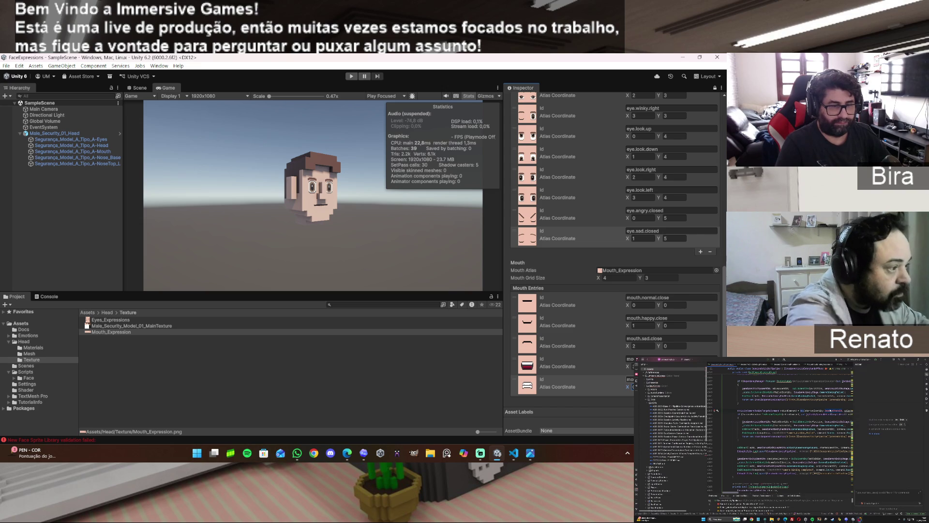
click(630, 379)
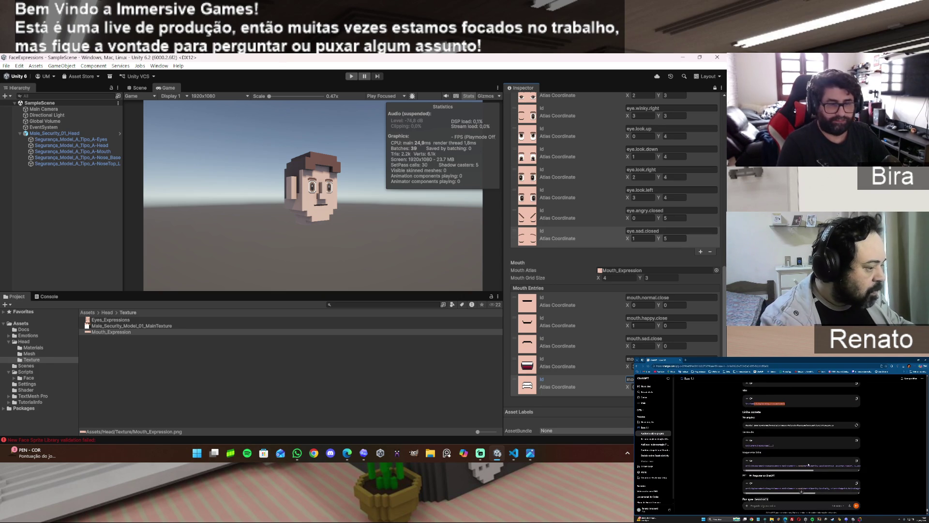
scroll(615, 242, down, 1)
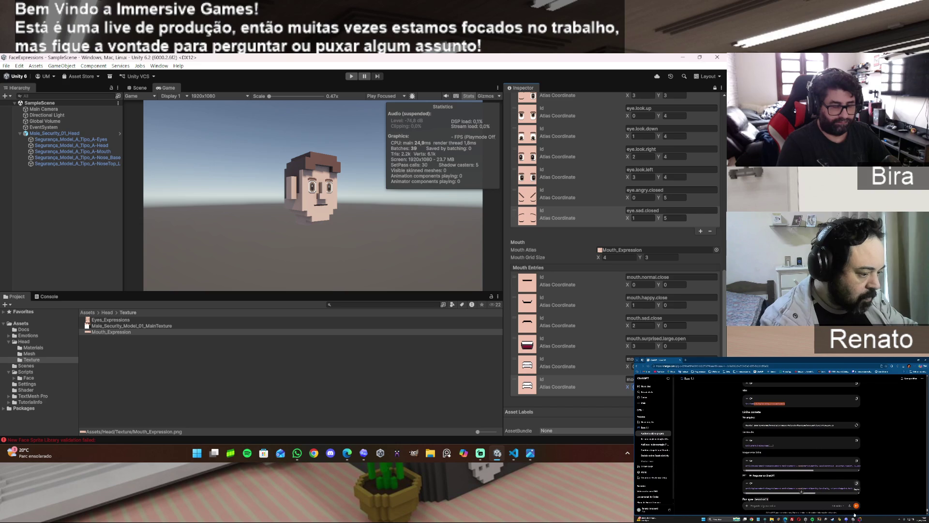
click(694, 339)
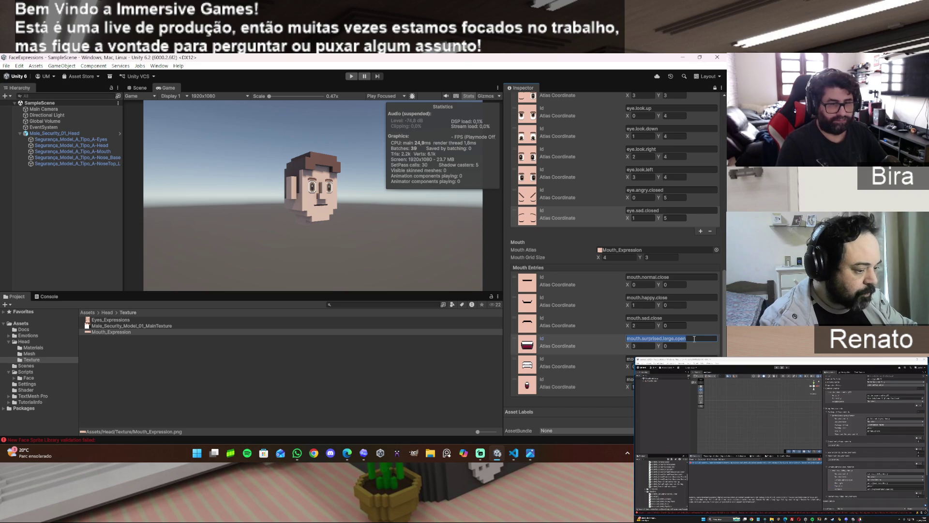
click(672, 379)
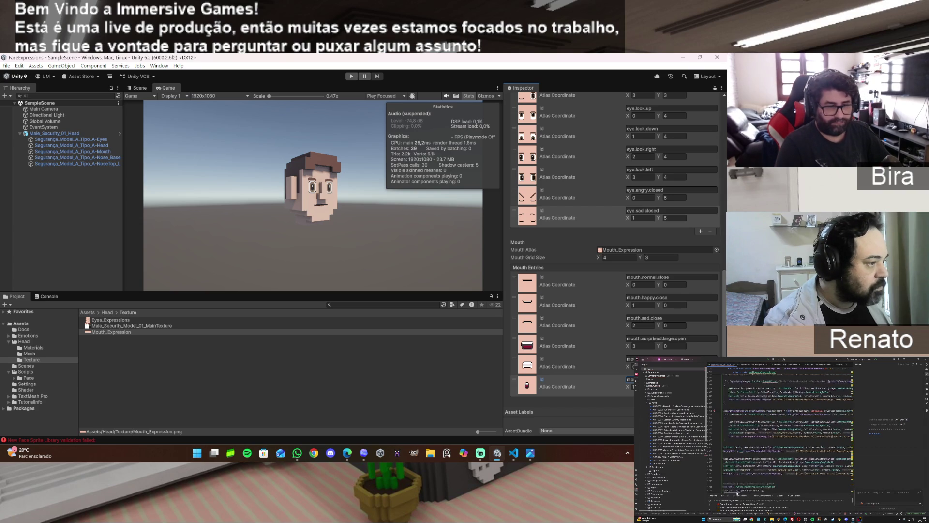
Add another mouth entry with atlas X coordinate 2 and edit its Id
click(701, 400)
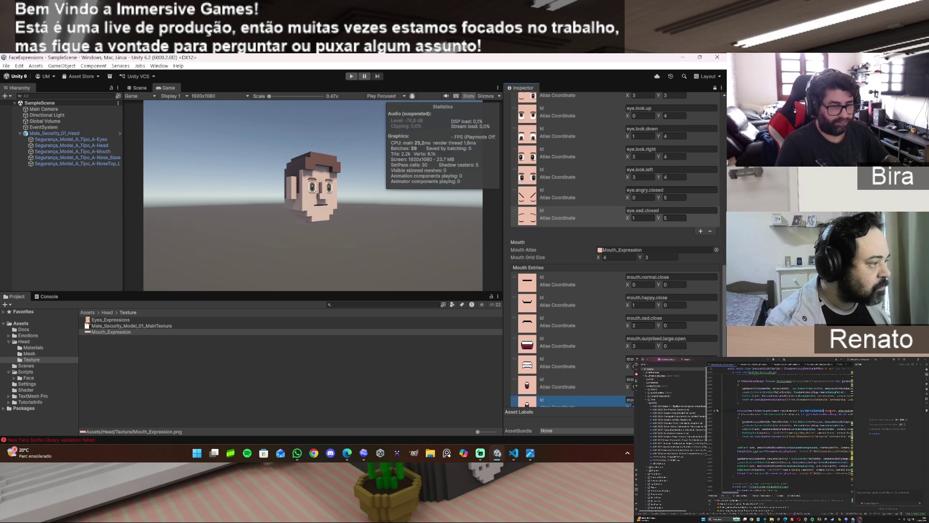
scroll(615, 290, down, 1)
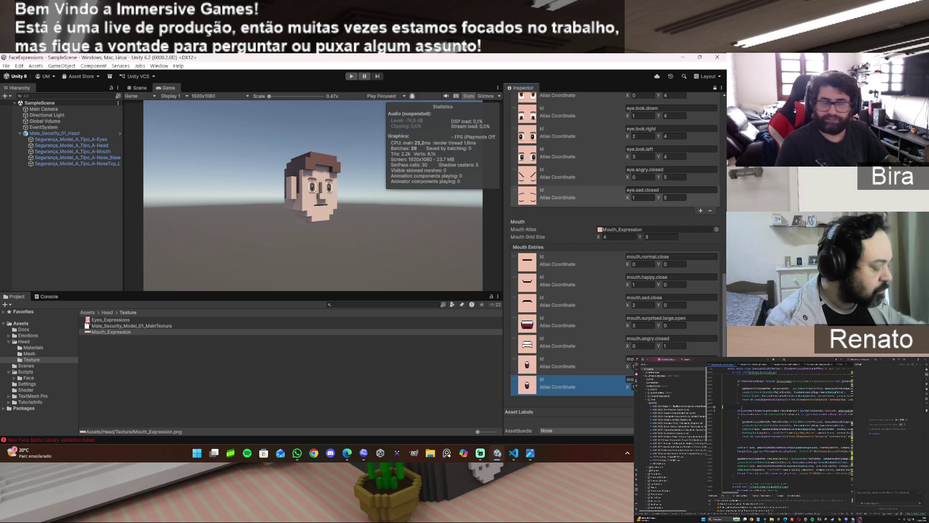
click(630, 387)
text(2)
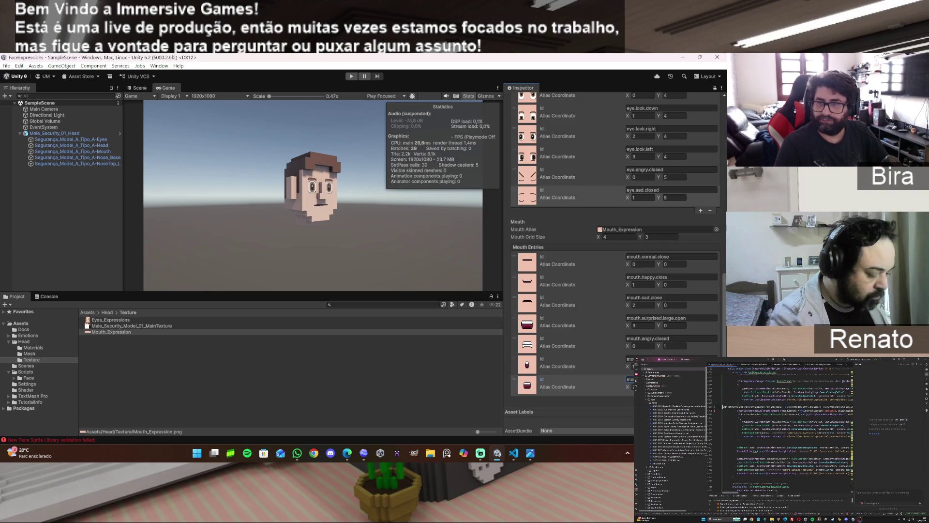
scroll(615, 252, down, 1)
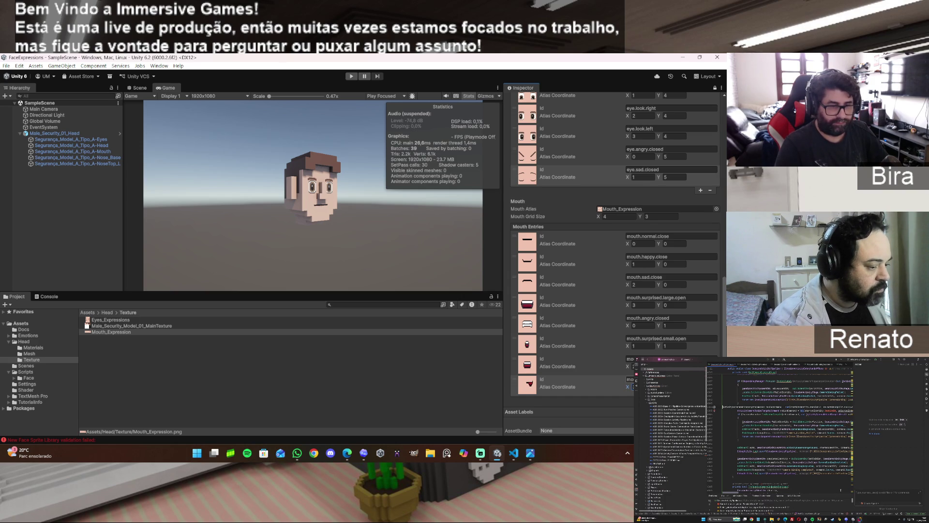
click(631, 379)
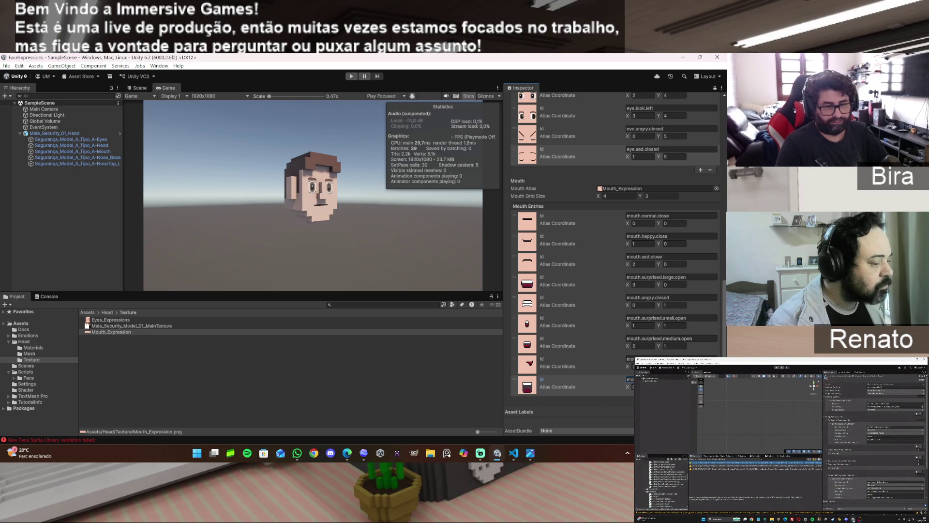
Duplicate the last mouth entry, set its atlas X coordinate to 2, and rename its Id
scroll(614, 243, down, 1)
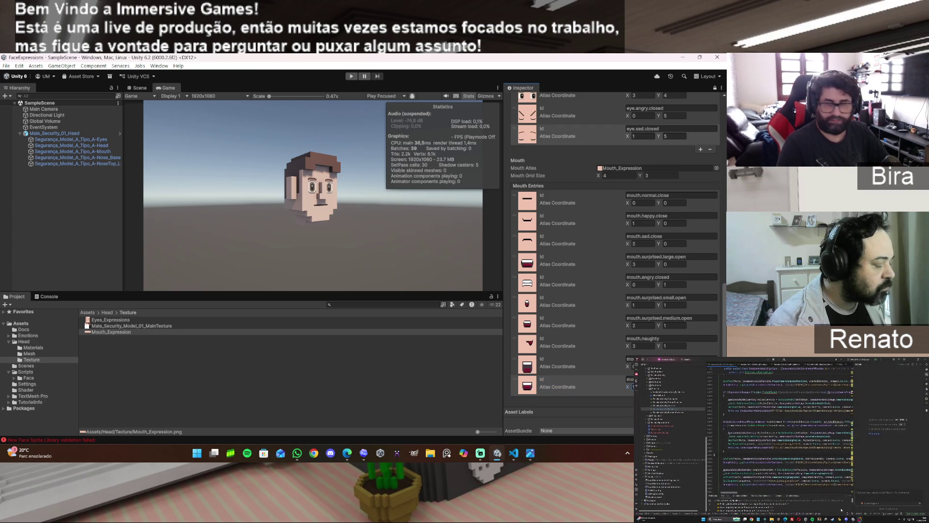
click(629, 379)
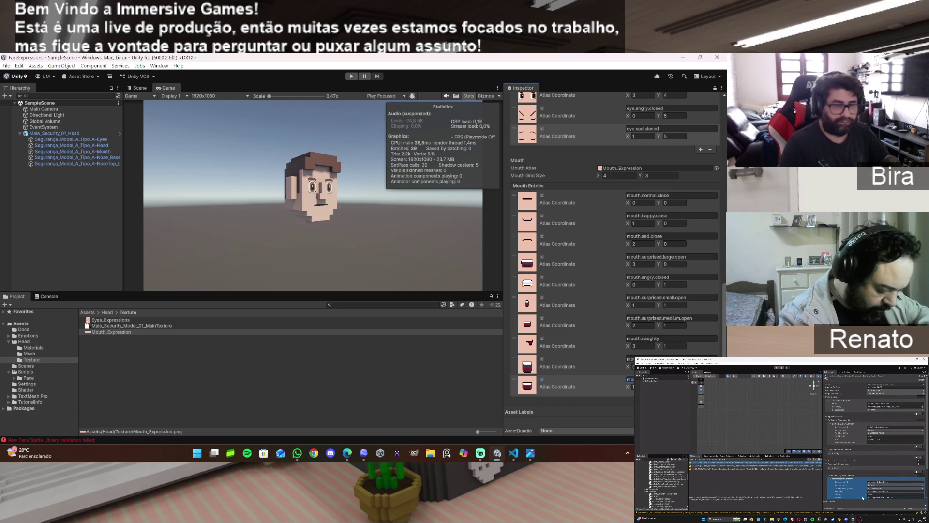
key(ctrl+d)
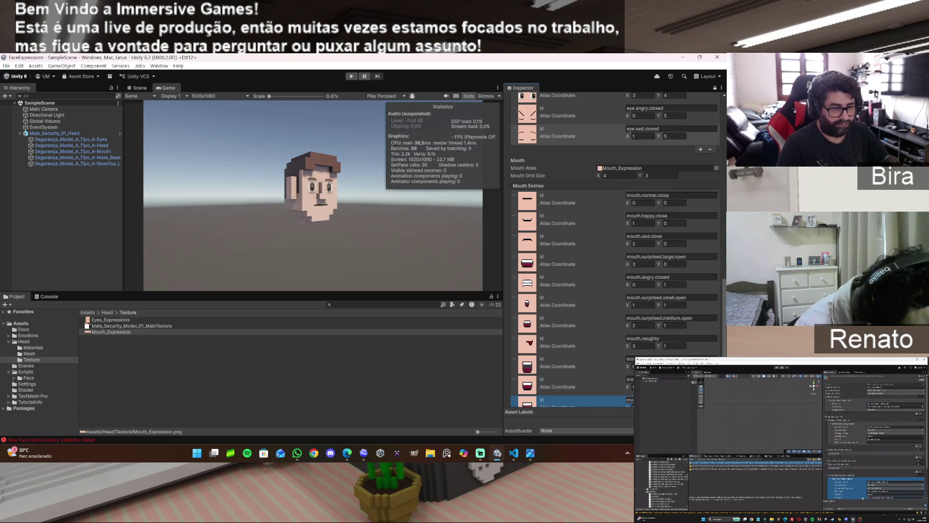
scroll(615, 249, down, 1)
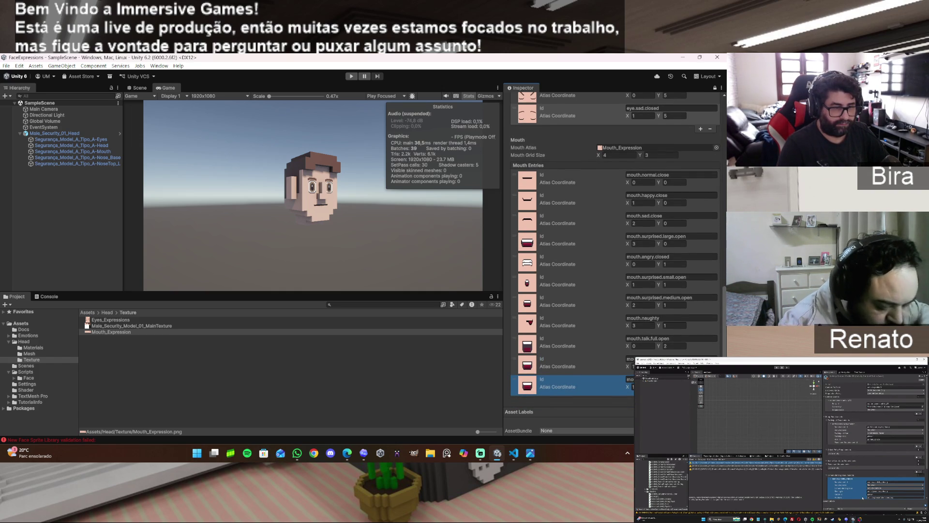
click(633, 387)
text(3)
key(BackSpace)
text(2)
click(630, 379)
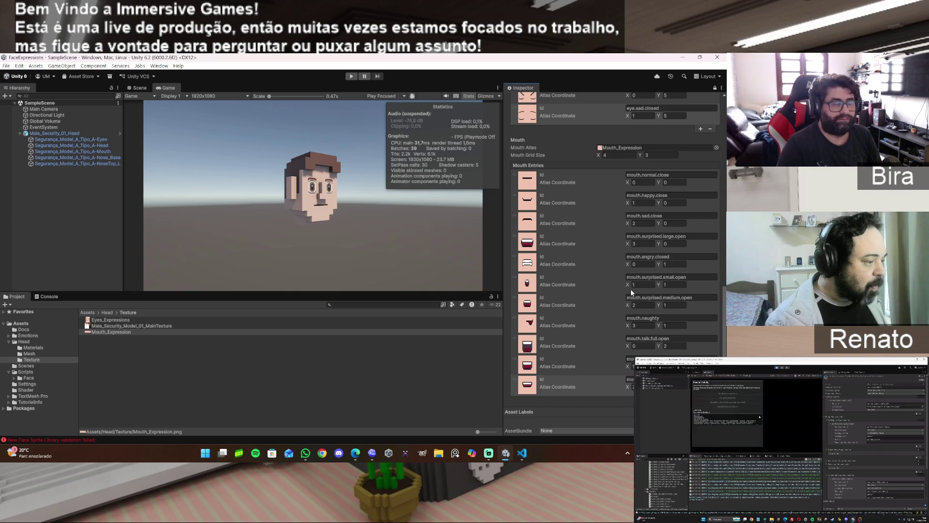
Clear the console's validation errors, then open the Emotions folder in the Project window
scroll(724, 326, up, 5)
scroll(725, 327, up, 10)
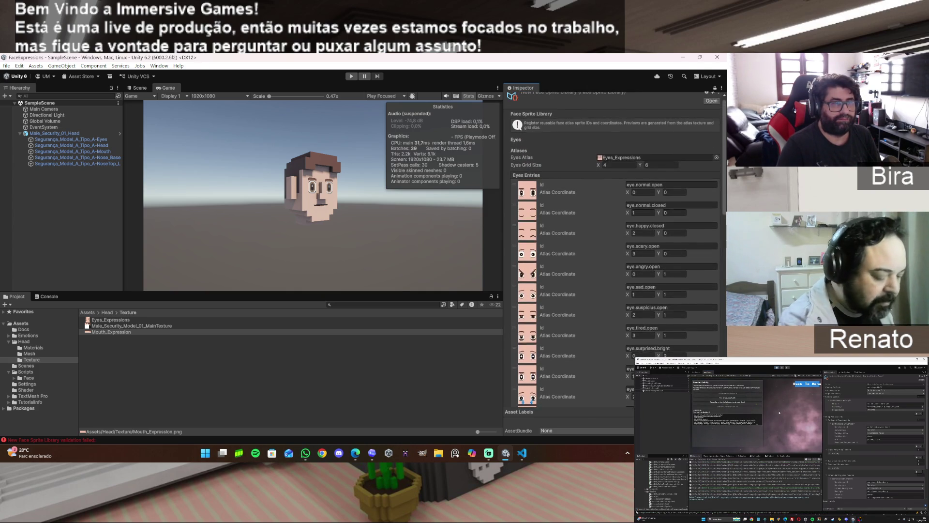
mouse_move(726, 203)
mouse_down()
mouse_move(726, 375)
mouse_move(725, 145)
mouse_up()
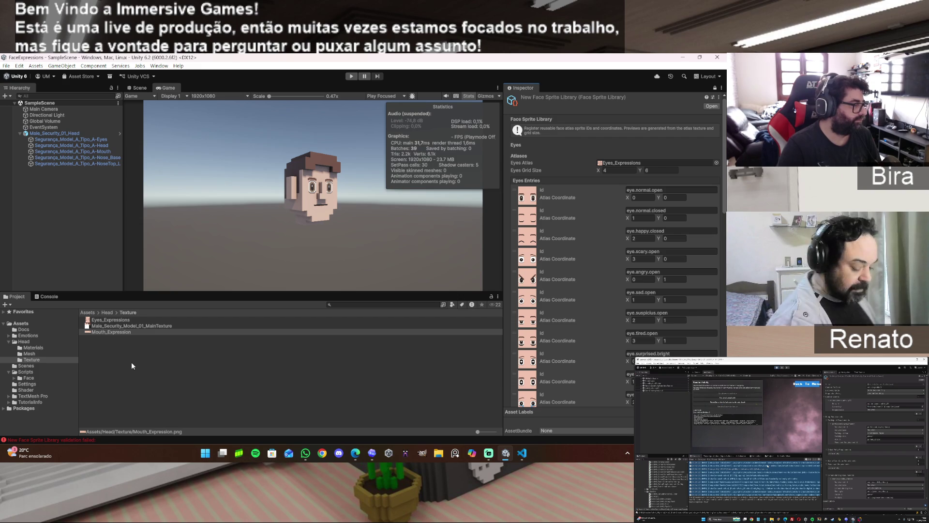
click(48, 297)
click(7, 305)
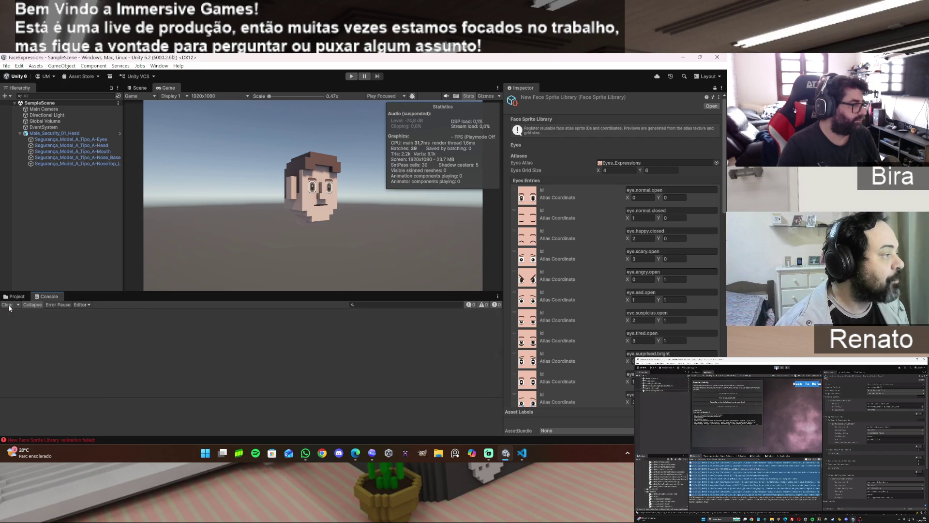
click(7, 298)
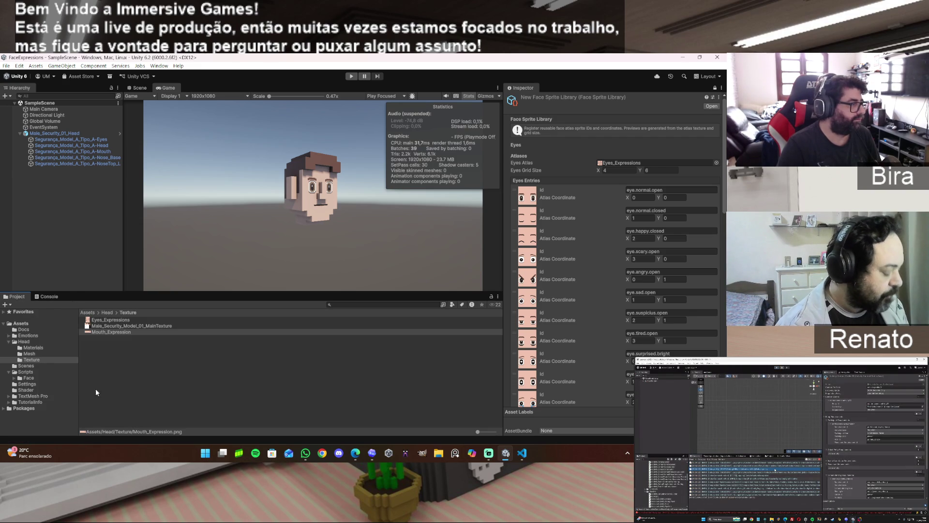
click(29, 336)
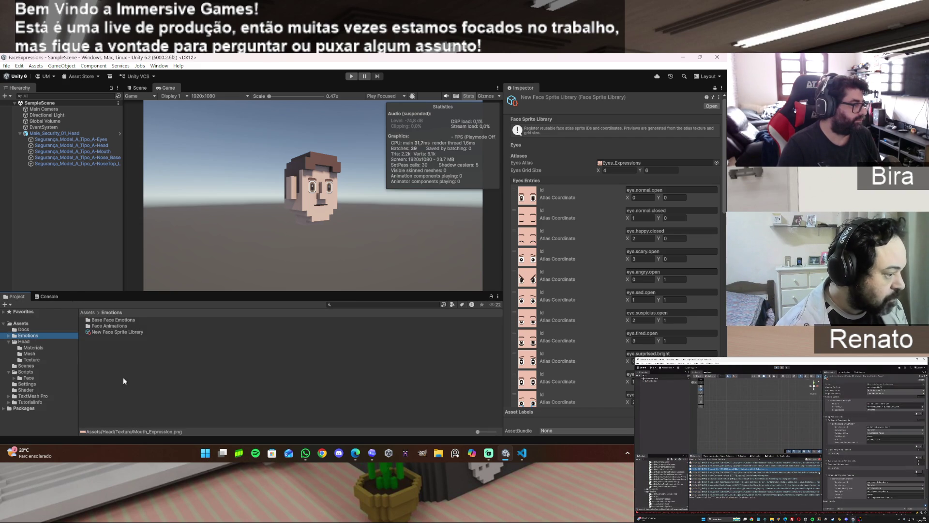
Set the angry emotion's Sprite Library to New Face Sprite Library and locate that asset
double_click(112, 321)
click(101, 321)
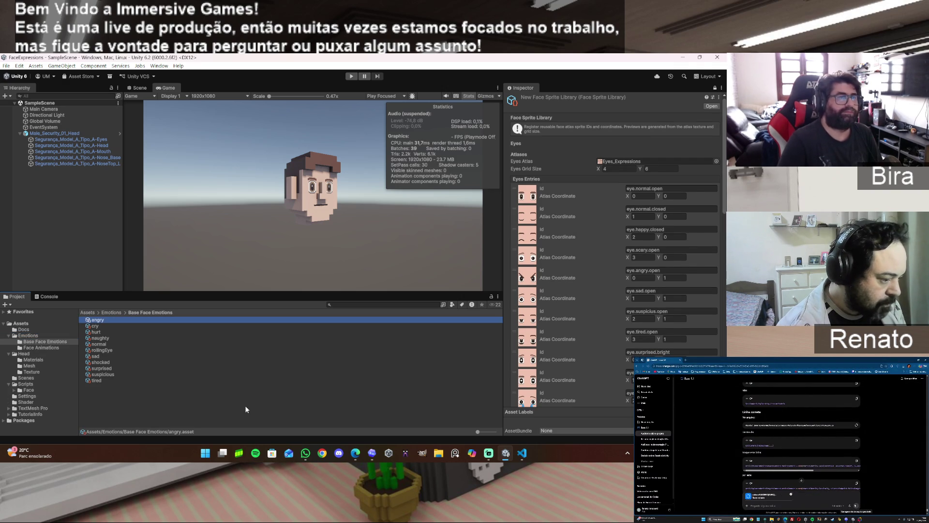
click(715, 87)
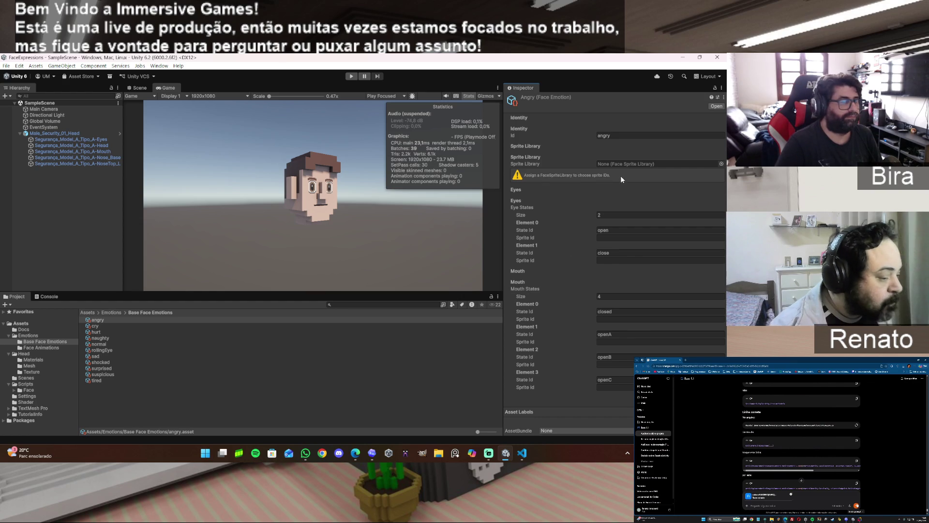
click(722, 164)
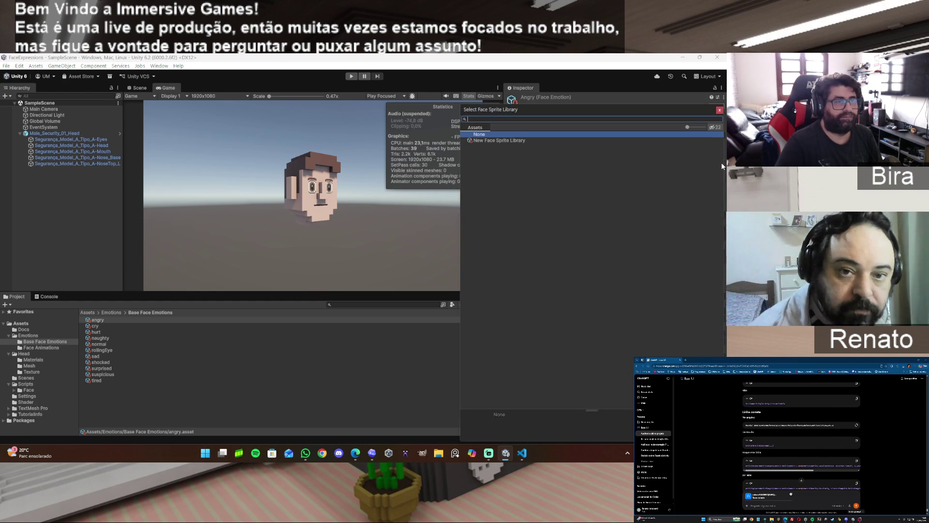
double_click(495, 140)
double_click(626, 164)
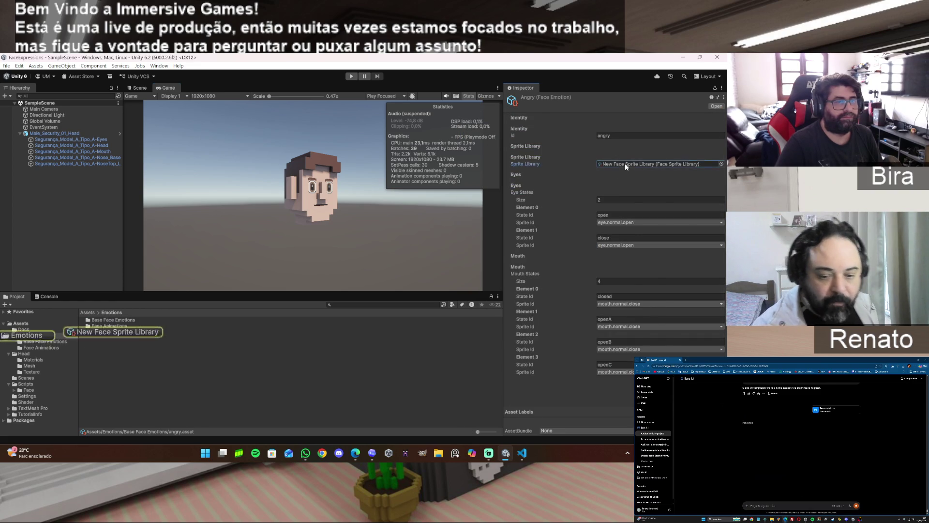
click(114, 332)
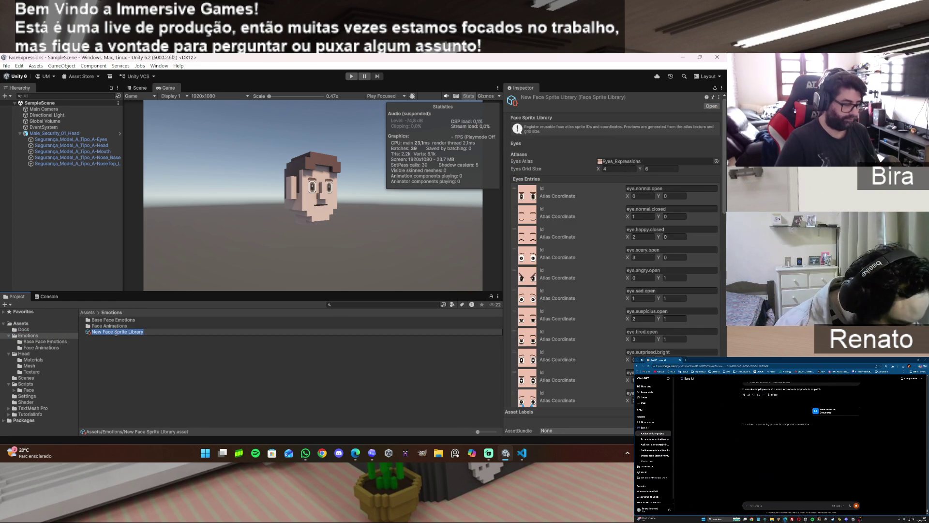
Rename the sprite library to Head_Face_Library and go back to the Base Face Emotions folder
text(Head_)
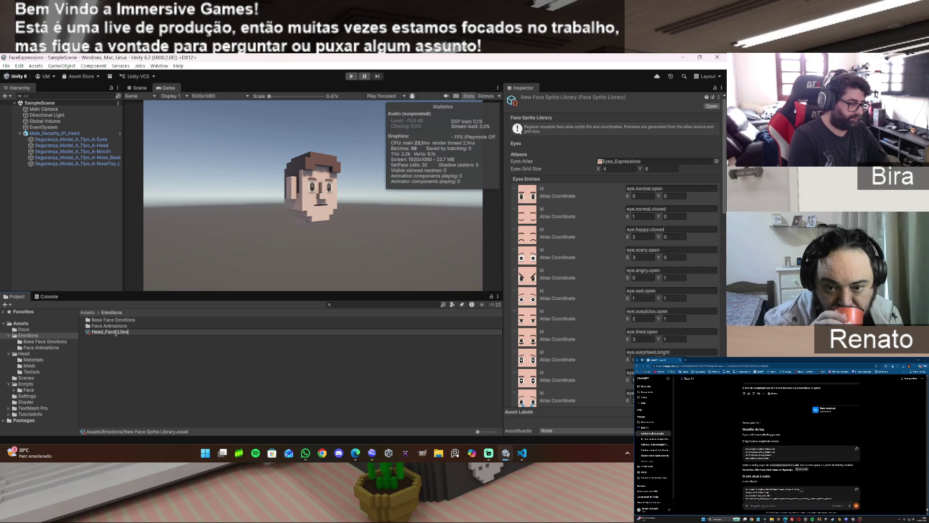
key(Return)
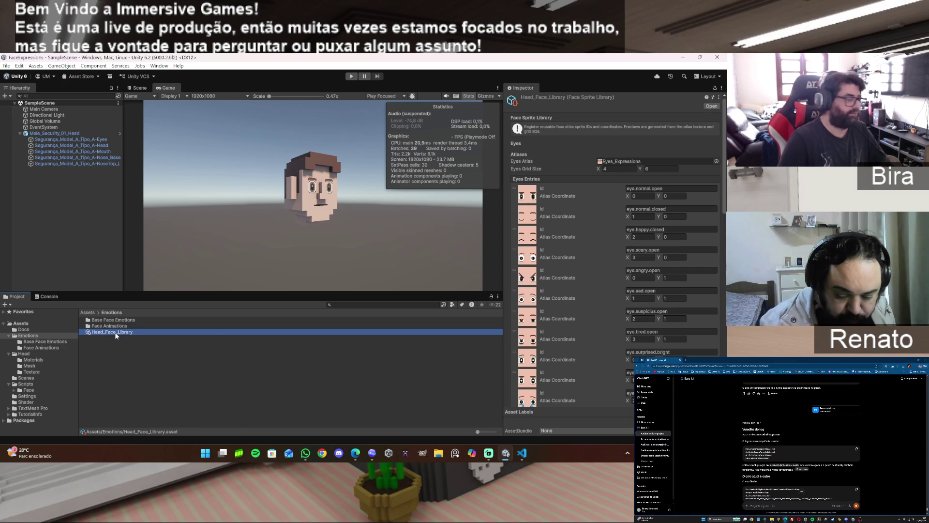
double_click(121, 327)
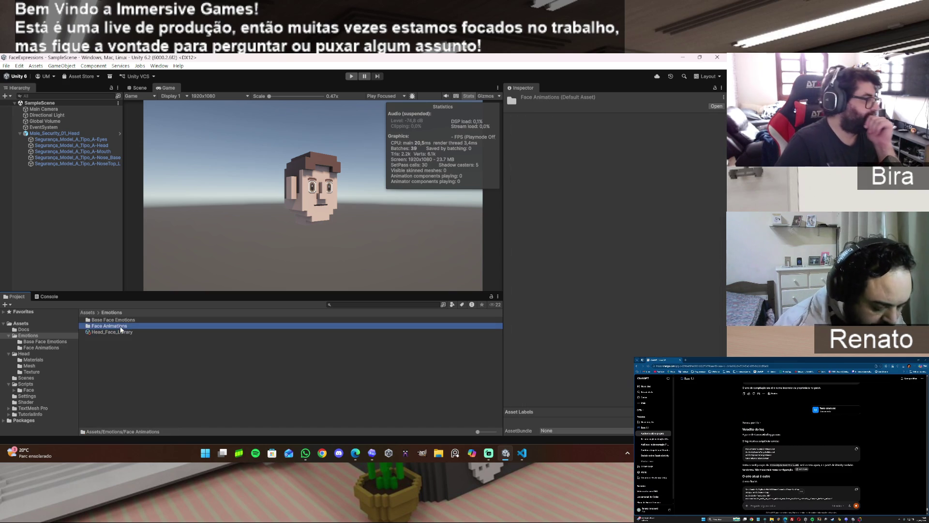
click(57, 341)
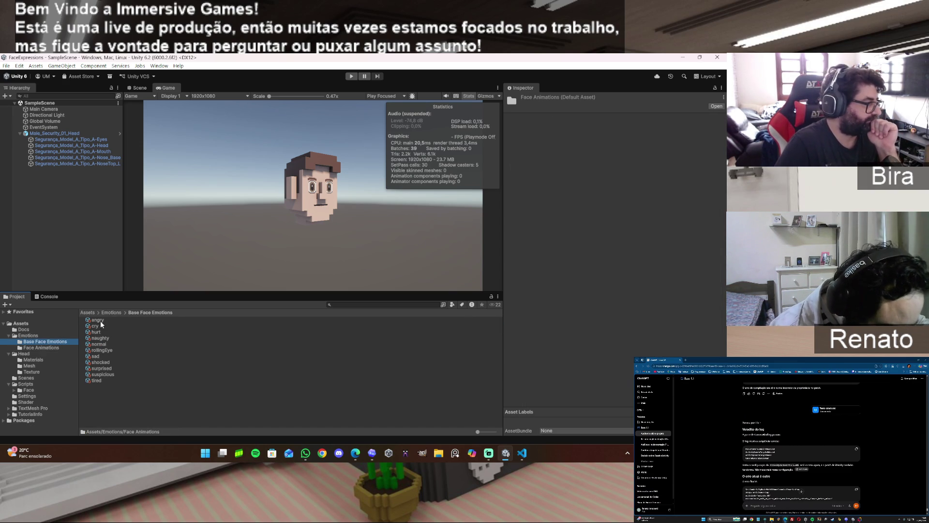
click(100, 319)
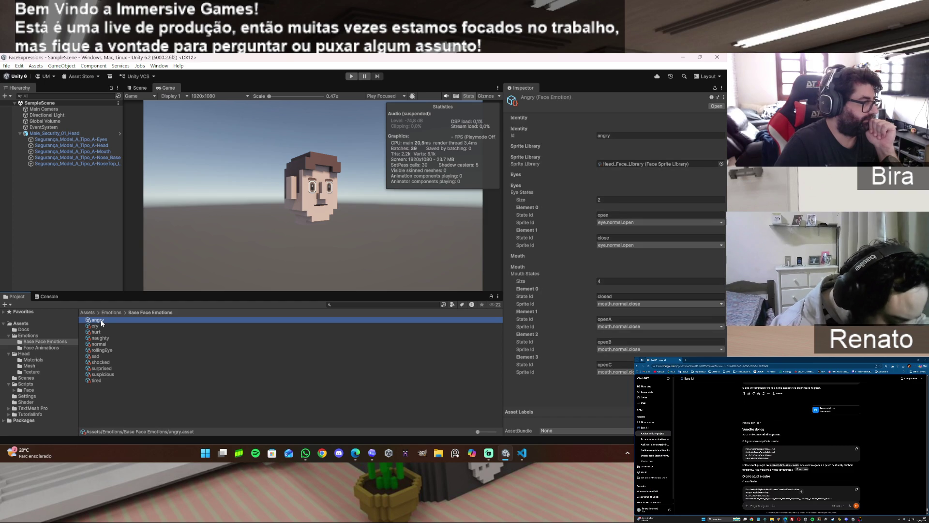
Assign Head_Face_Library to the normal emotion, using eye.normal.open and eye.normal.closed eye states
click(101, 345)
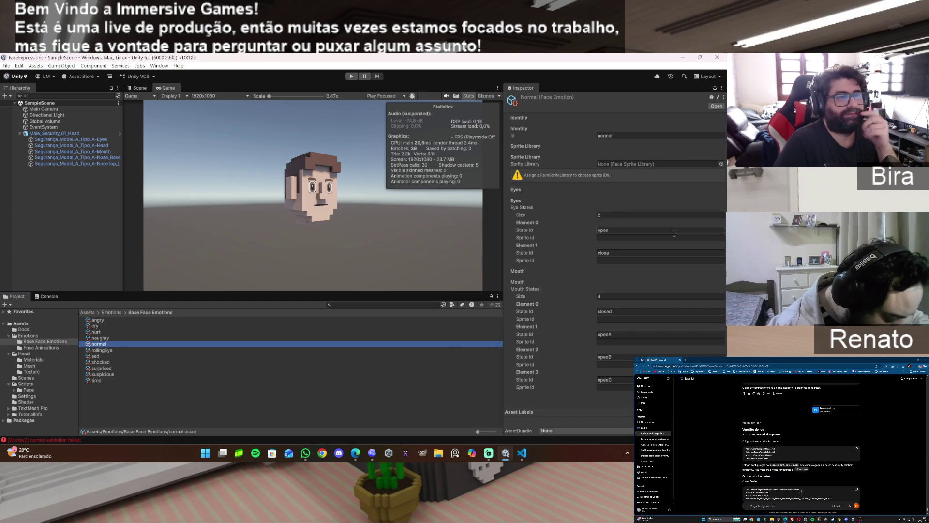
click(721, 163)
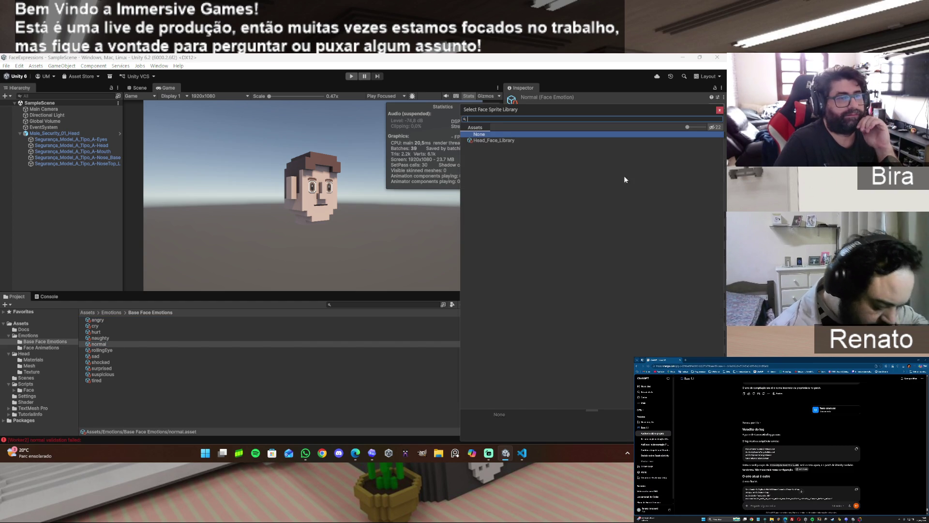
double_click(496, 140)
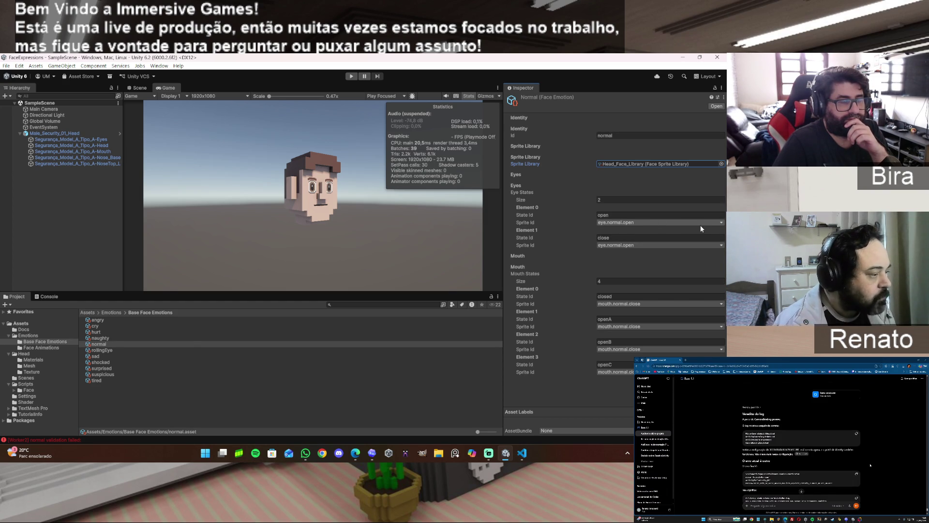
click(661, 223)
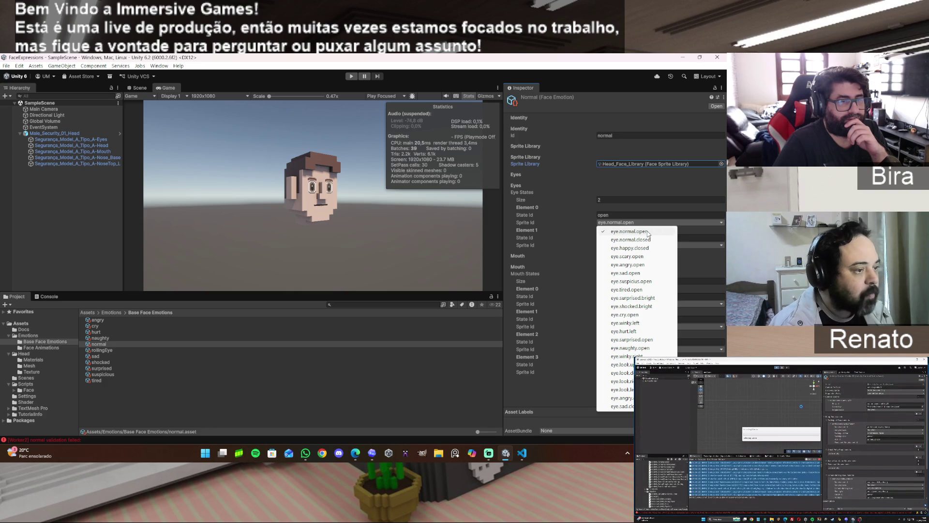
click(647, 232)
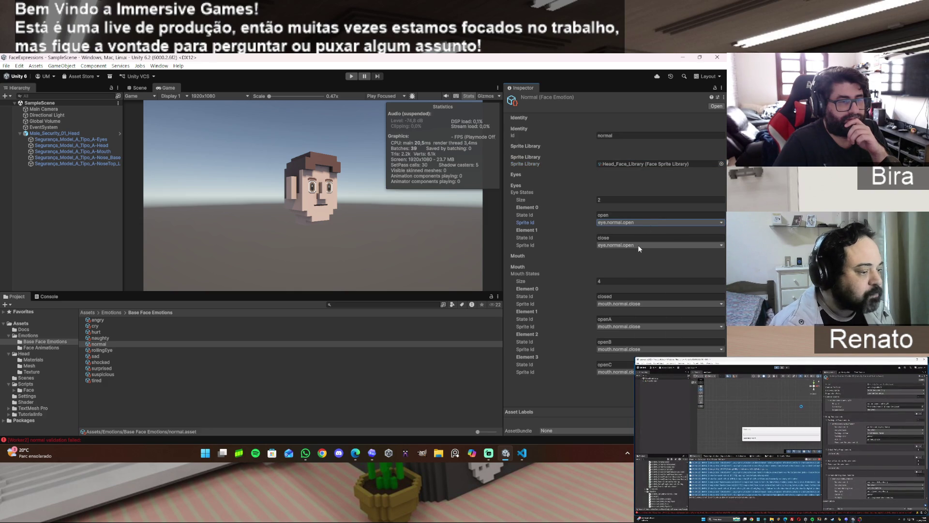
click(638, 245)
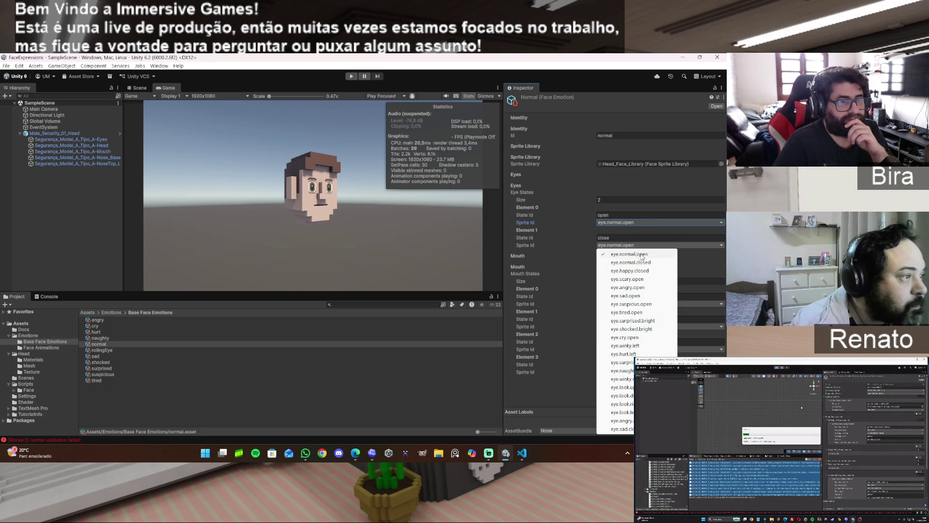
click(649, 264)
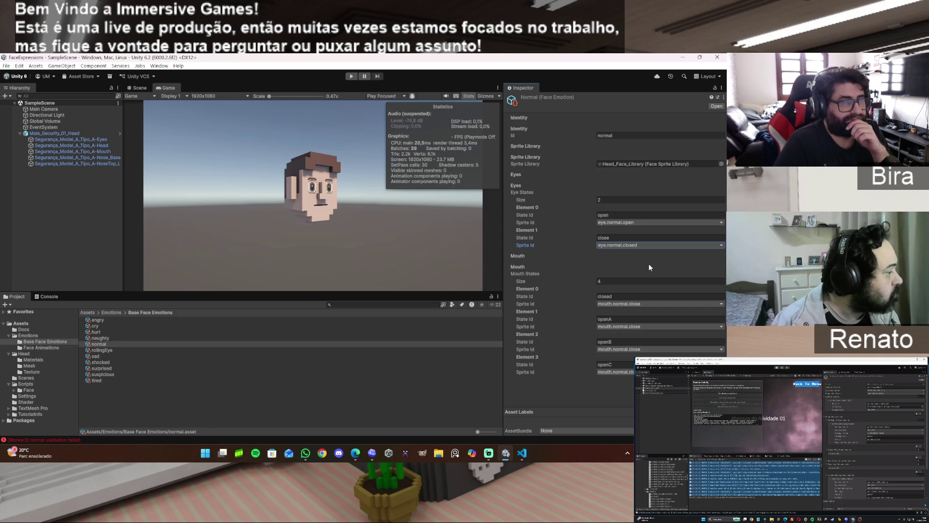
Set the normal emotion's Mouth and Eye States sizes to 1, keeping eye.normal.open
click(605, 281)
text(1)
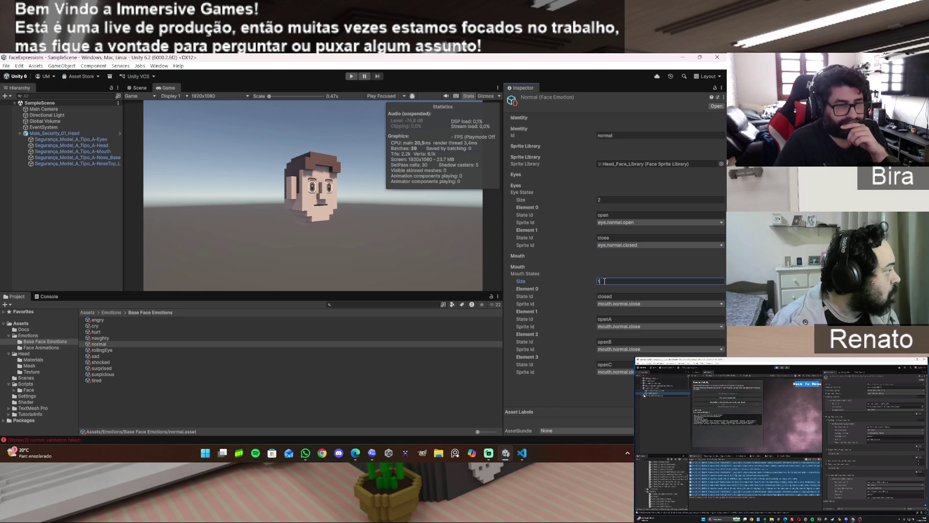
key(Return)
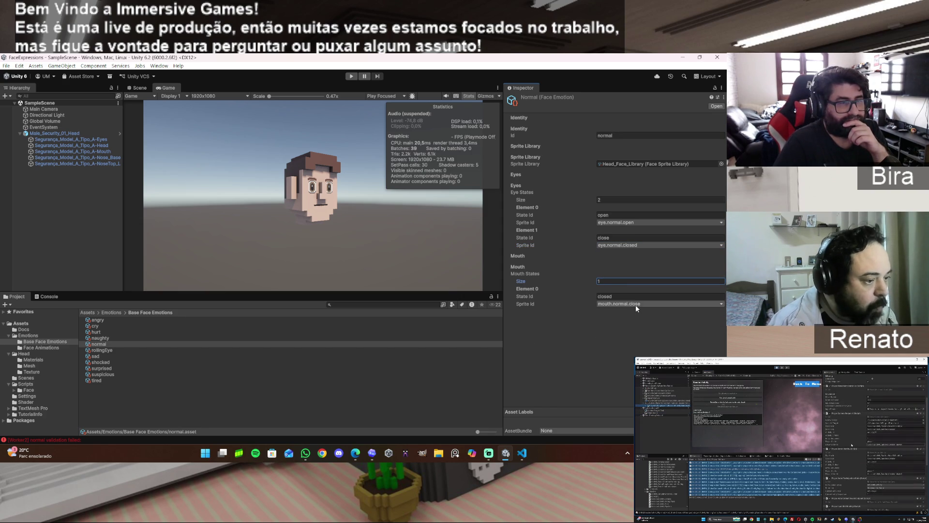
click(610, 199)
text(1)
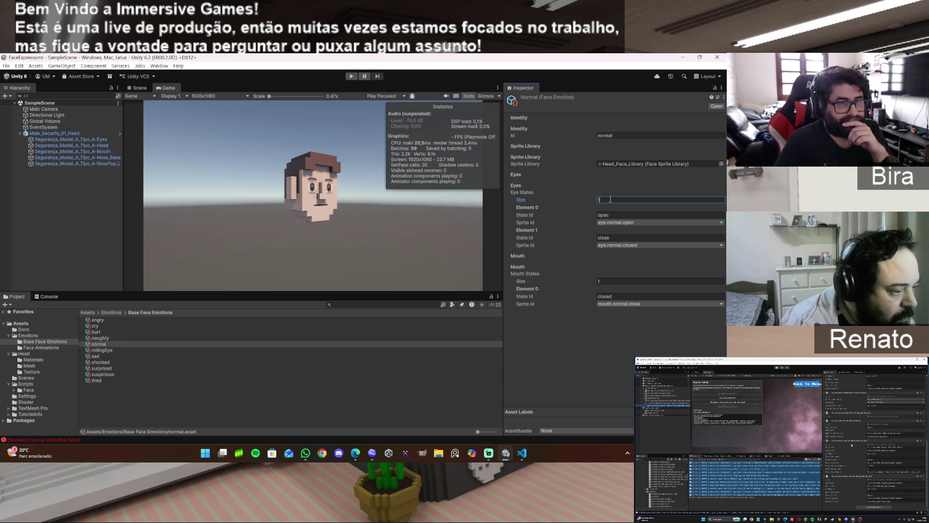
key(Return)
click(640, 223)
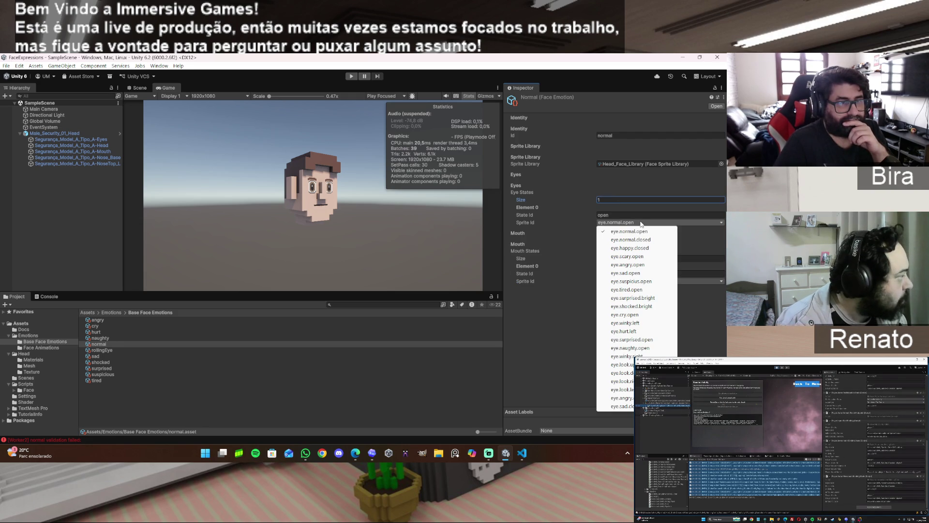
click(643, 231)
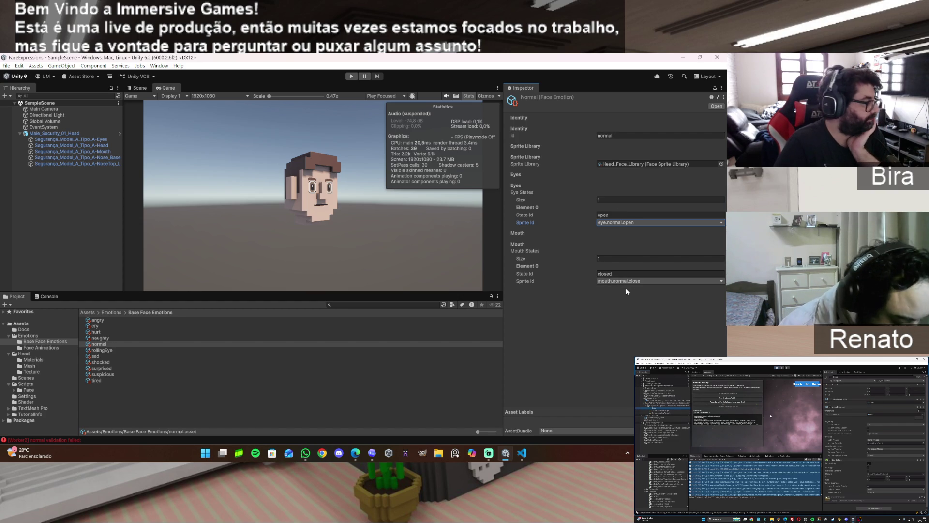
Clear the console's validation error and select Male_Security_01_Head
click(53, 296)
click(8, 304)
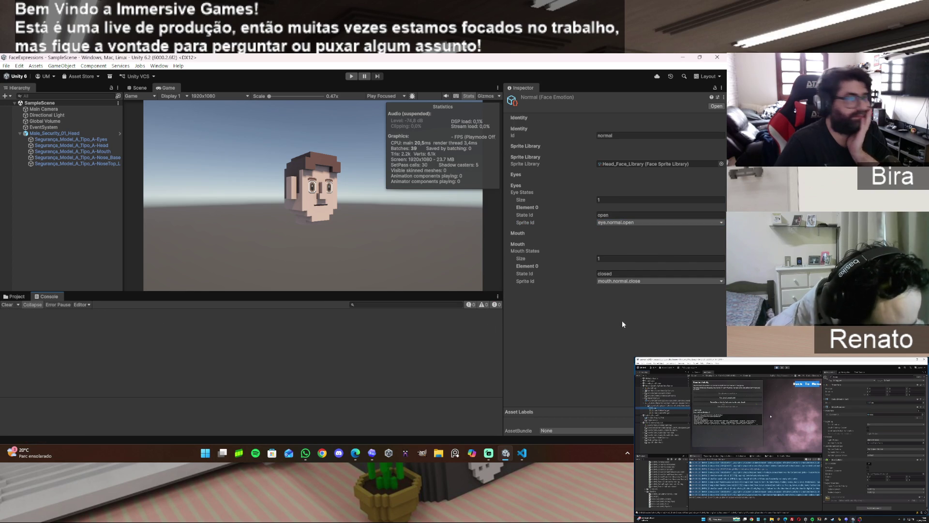
click(8, 299)
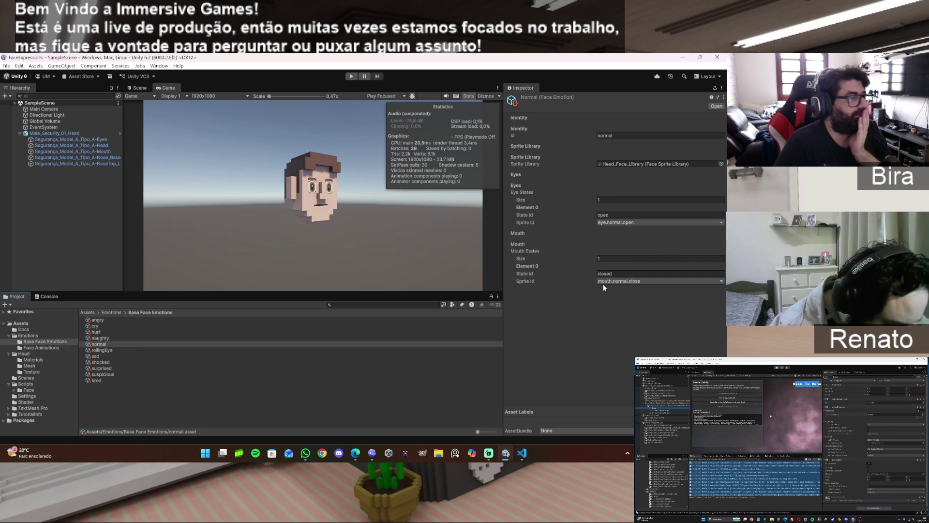
click(66, 133)
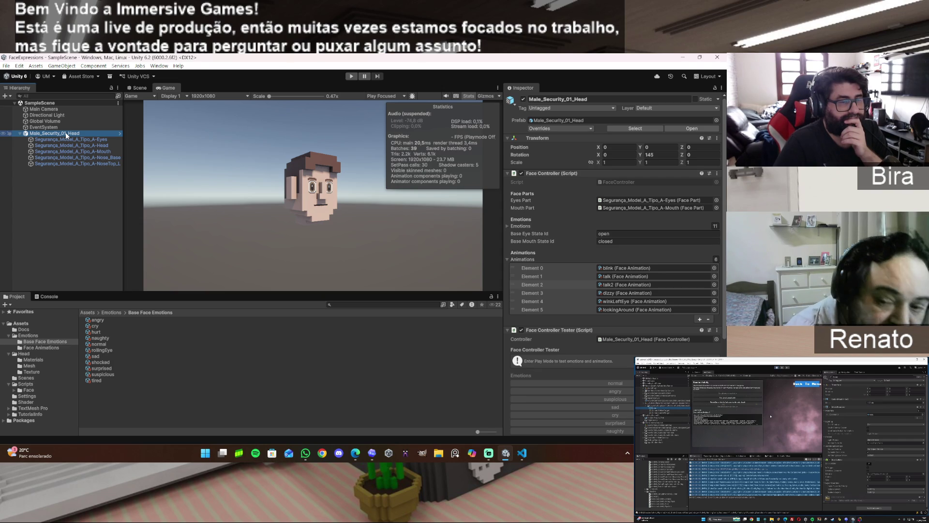
click(350, 77)
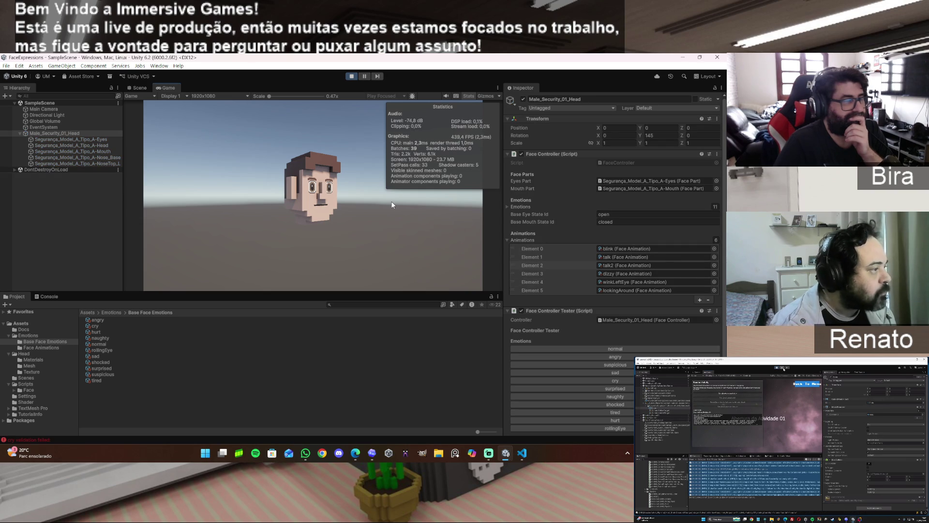
click(48, 297)
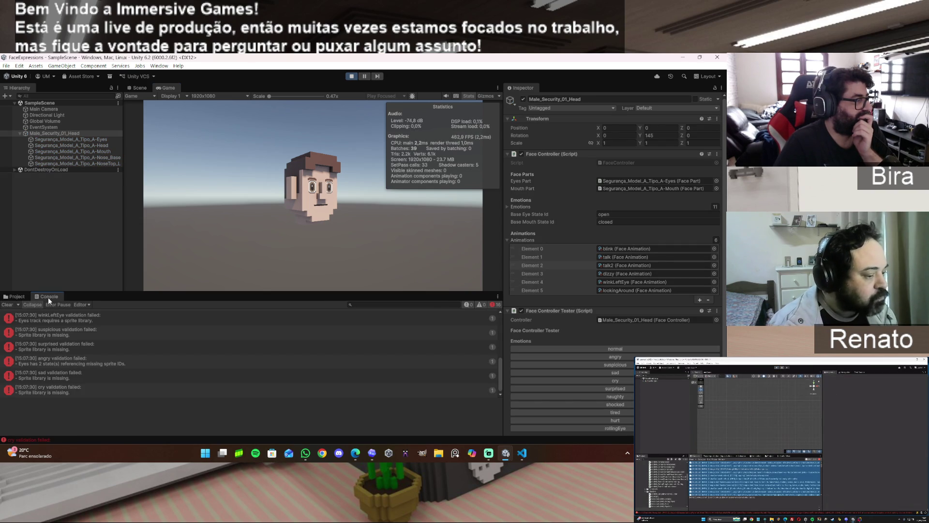
click(7, 305)
click(14, 296)
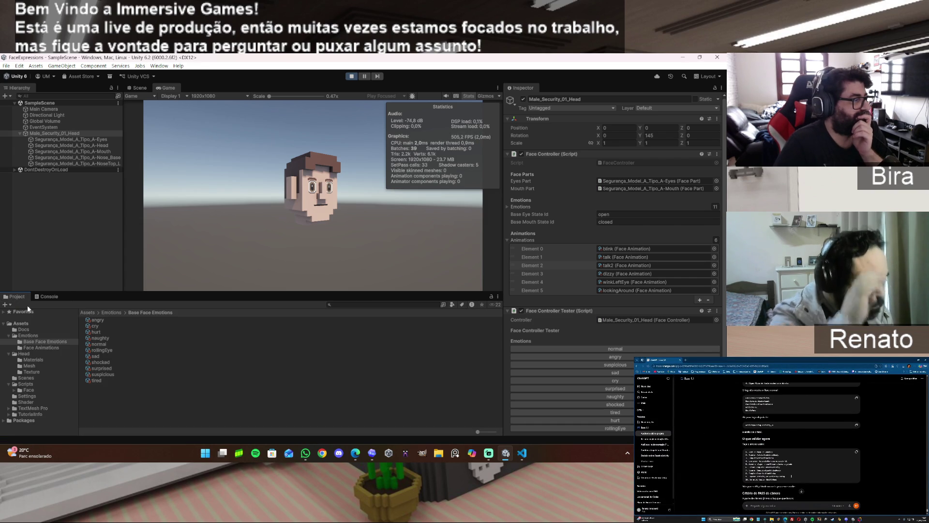
click(353, 76)
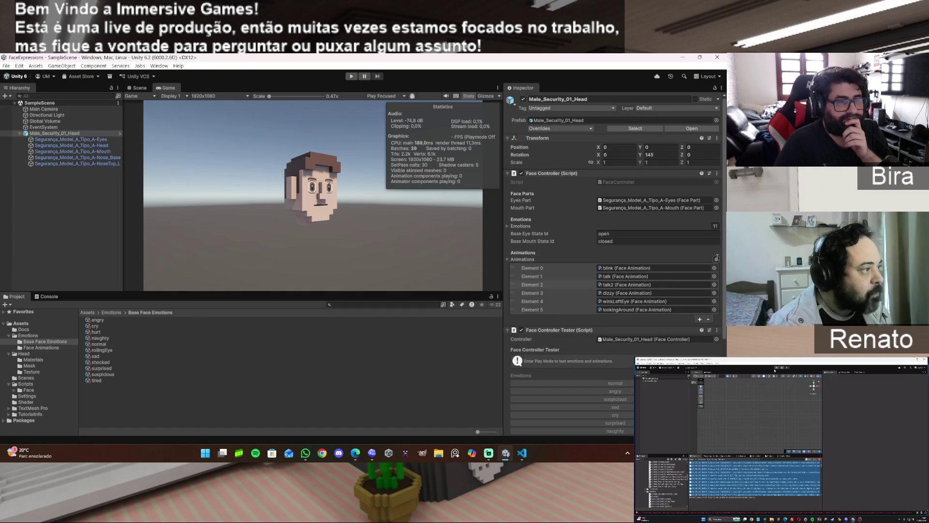
Set the Face Controller's Animations size to 0 and Emotions size to 1
click(716, 258)
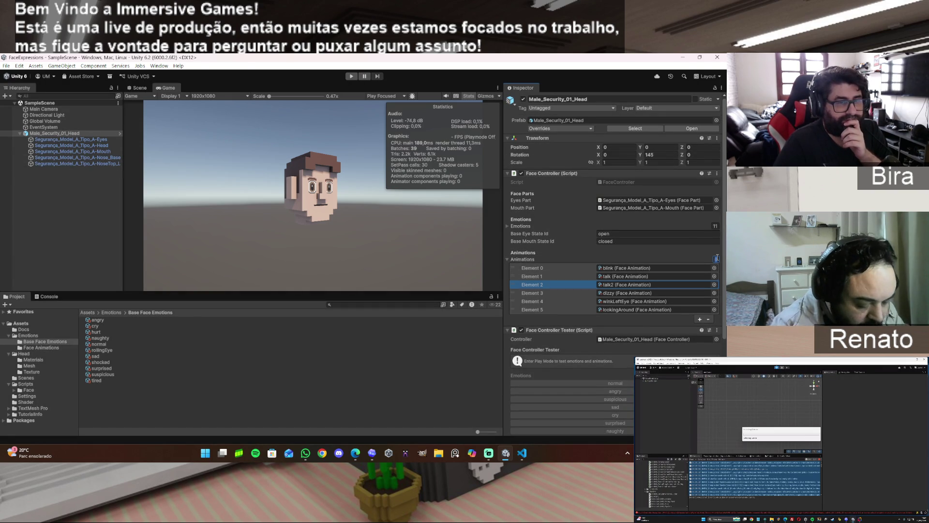
text(0)
key(Return)
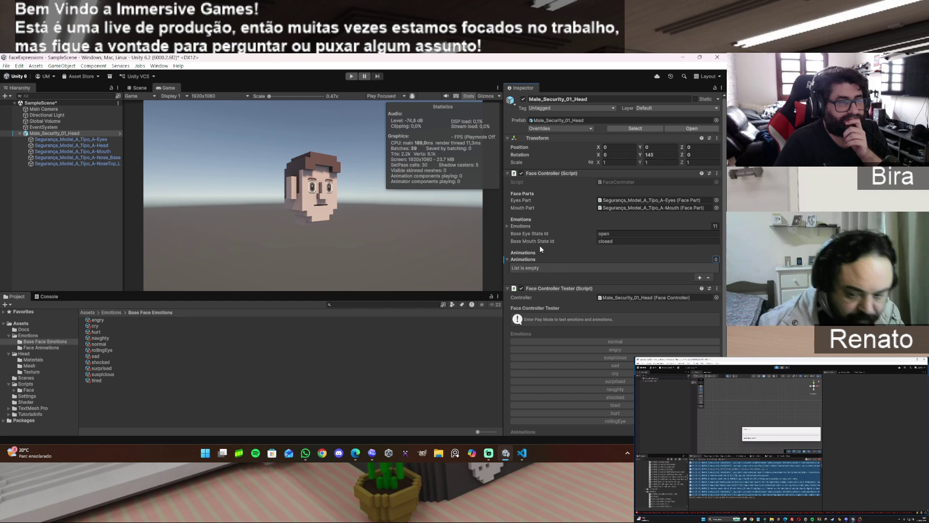
click(507, 225)
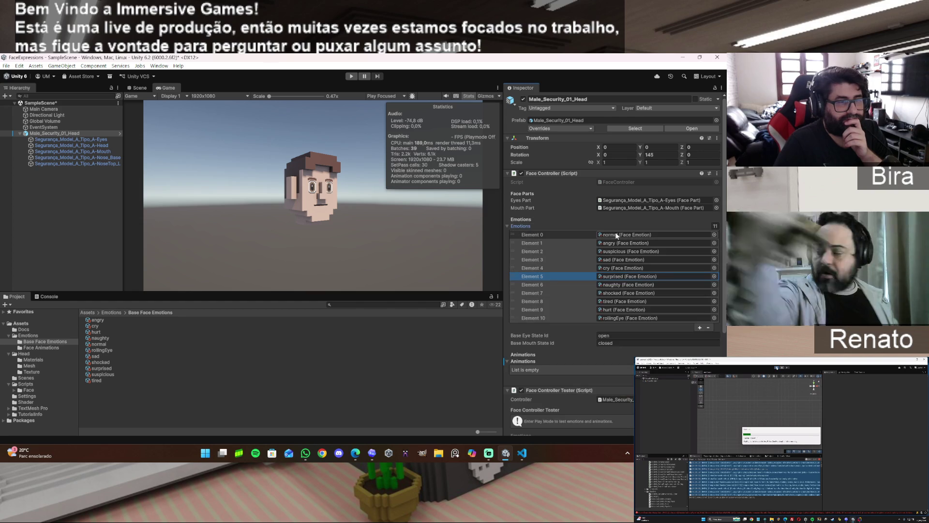
click(716, 226)
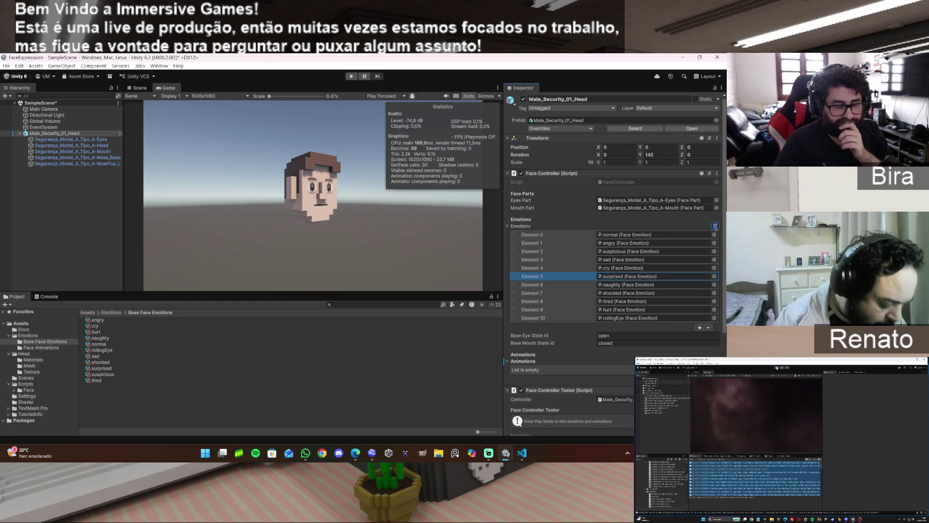
text(1)
key(Return)
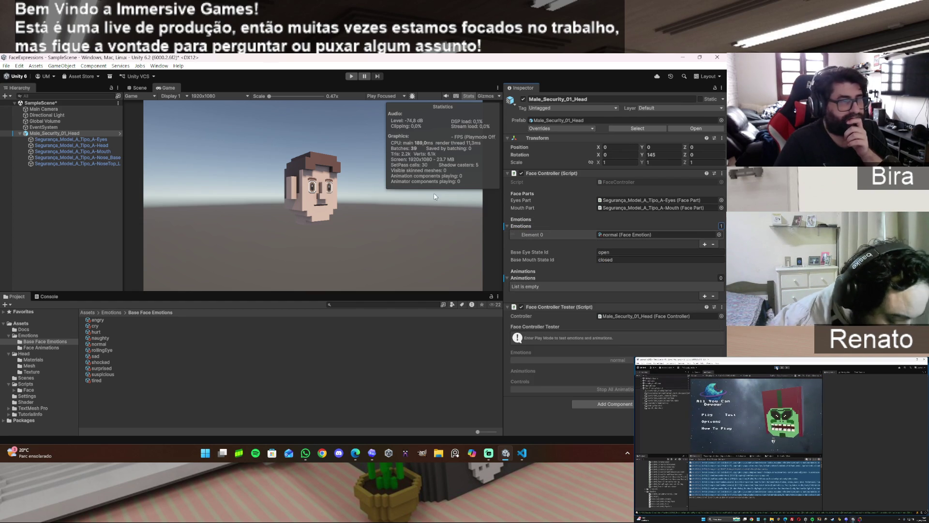
Test the head in Play Mode, clear the console errors, and stop
click(351, 77)
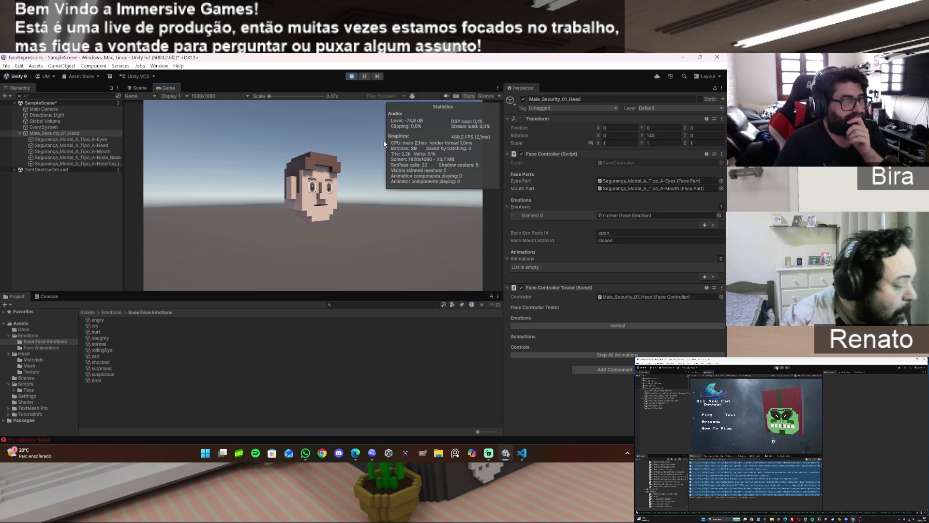
click(50, 296)
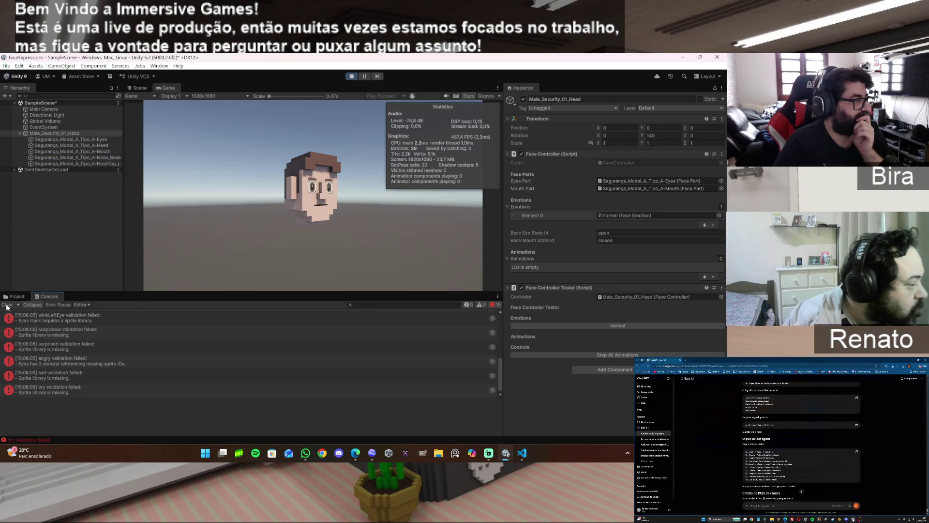
click(7, 305)
click(14, 296)
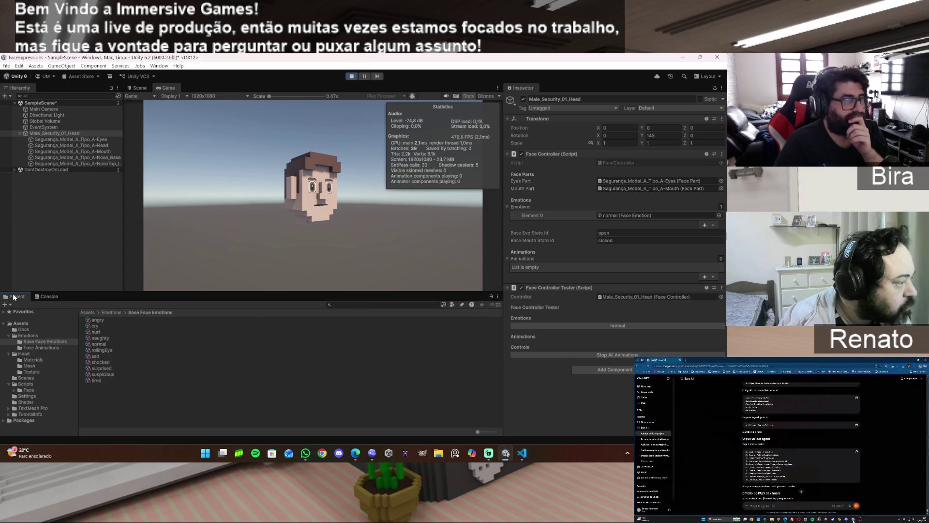
click(356, 77)
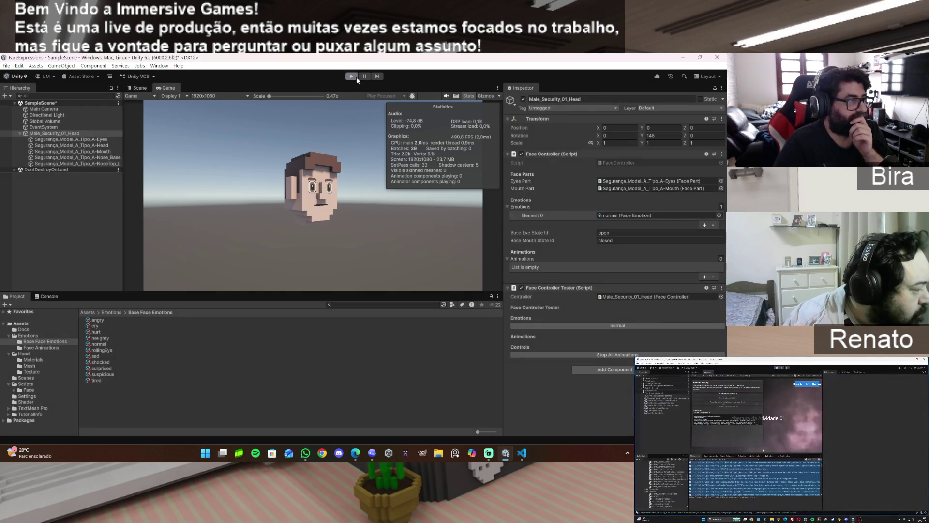
Review the normal emotion's eye.normal.open and mouth.normal.close preset, keeping its name unchanged
click(103, 345)
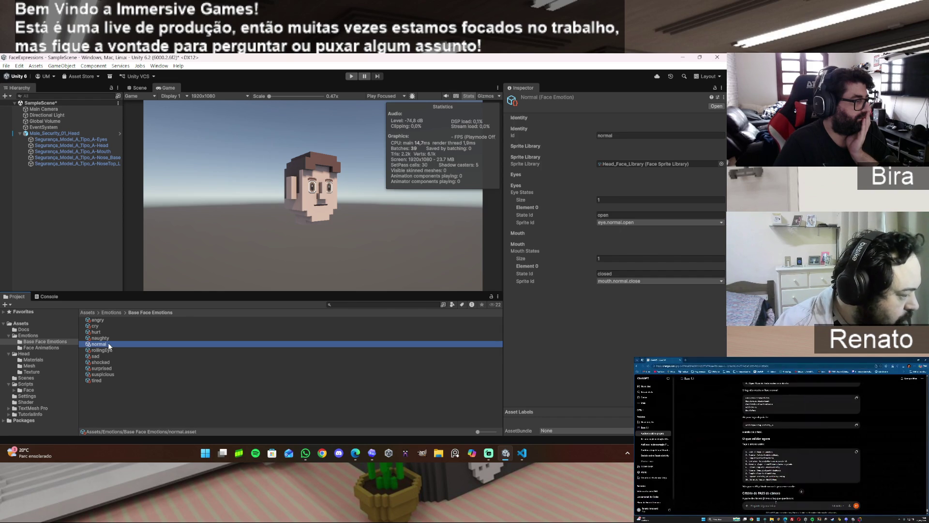
click(112, 343)
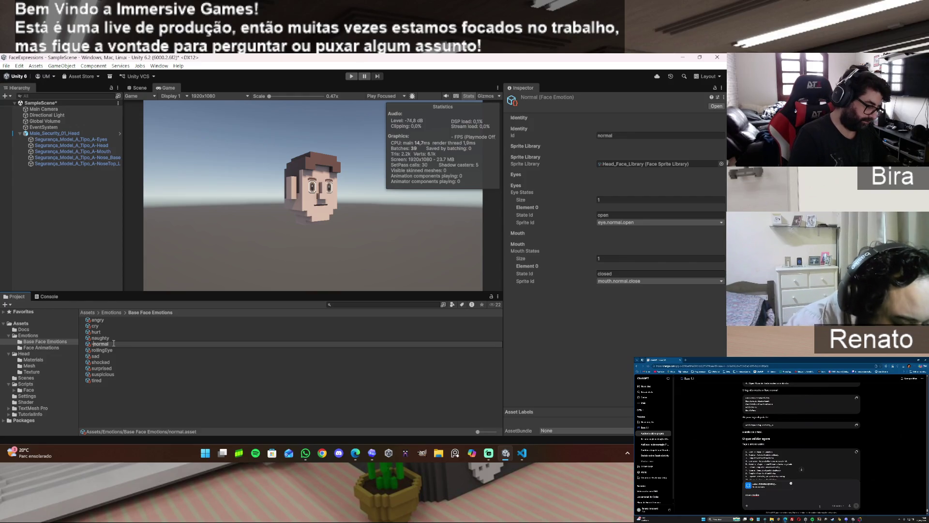
key(Return)
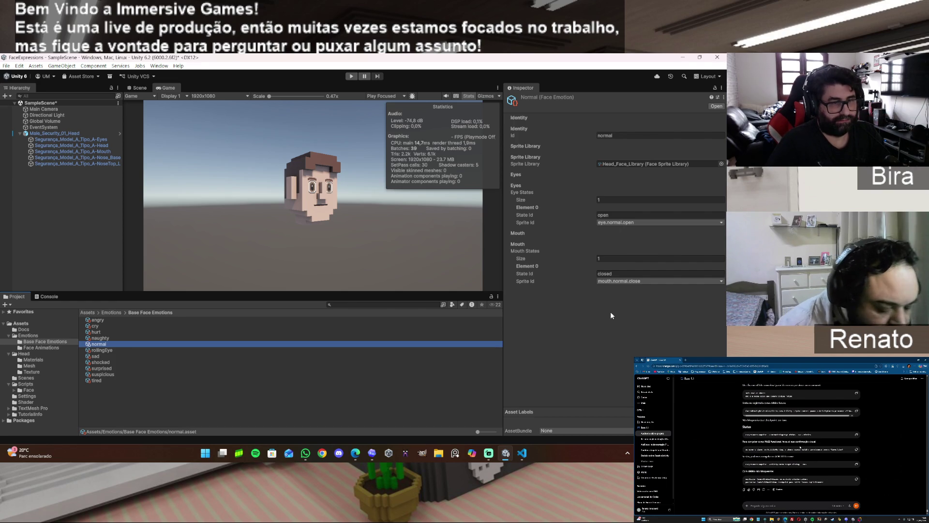
key(super+shift+s)
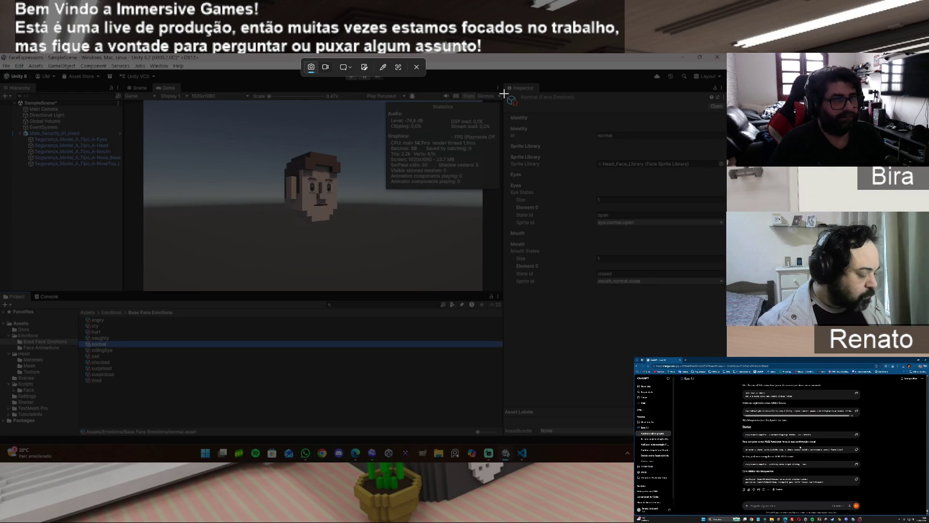
Snip the normal emotion's Inspector eye and mouth settings and attach the image to the ChatGPT draft
mouse_move(504, 94)
mouse_down()
mouse_move(626, 290)
mouse_move(719, 327)
mouse_move(726, 302)
mouse_up()
right_click(726, 302)
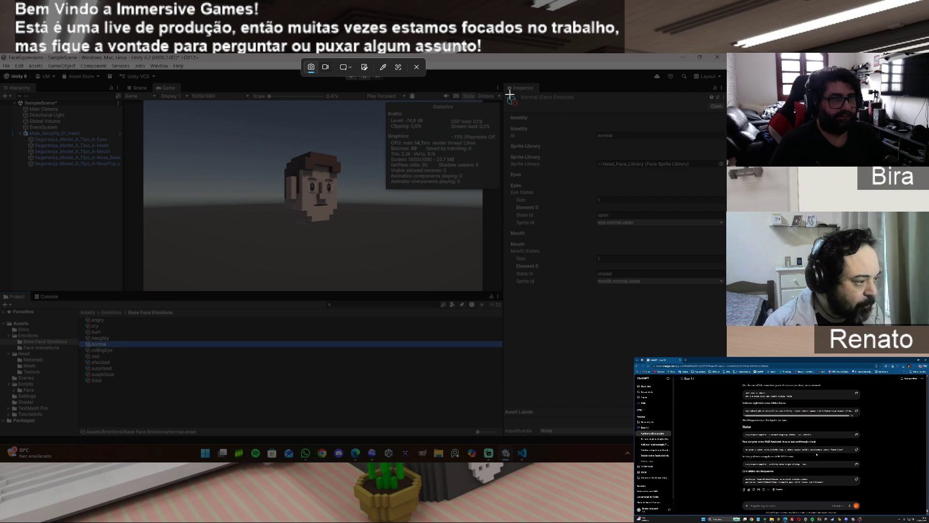
mouse_move(504, 81)
mouse_down()
mouse_move(540, 150)
mouse_move(682, 308)
mouse_move(725, 303)
mouse_up()
mouse_move(359, 457)
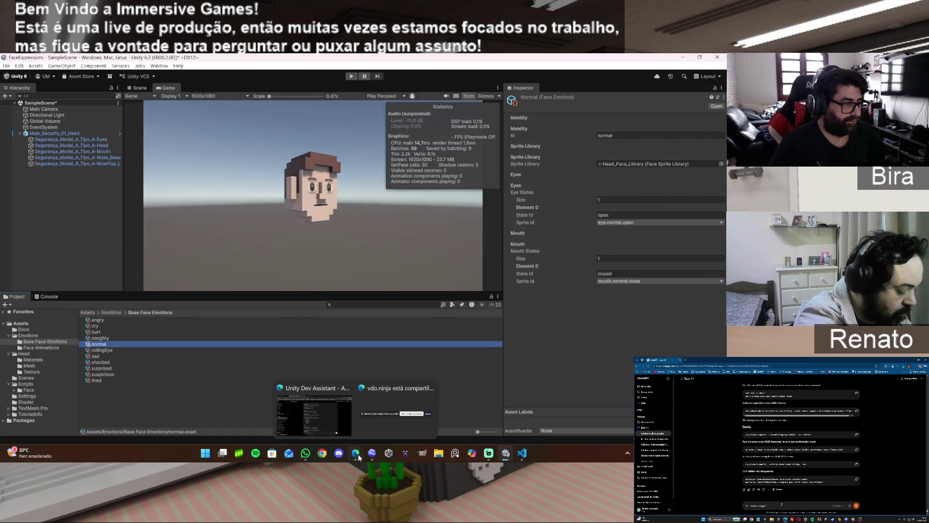
click(346, 410)
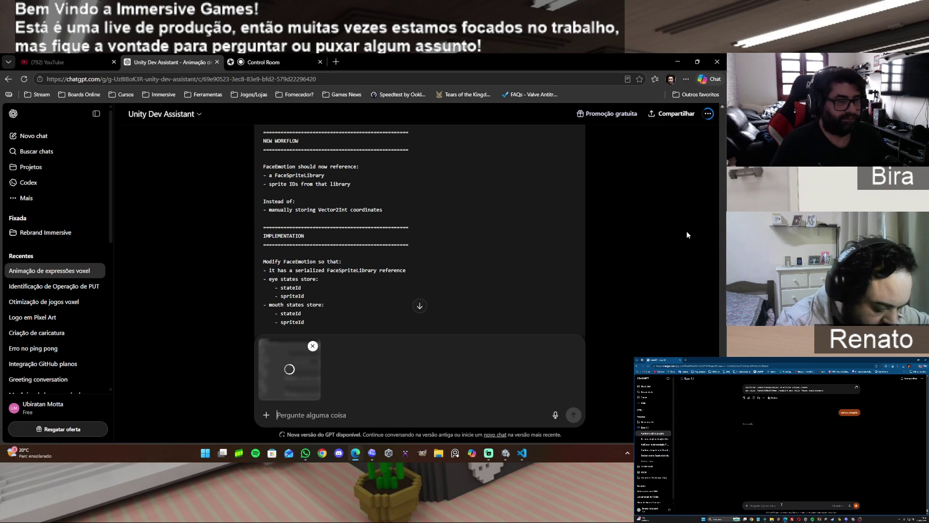
click(678, 59)
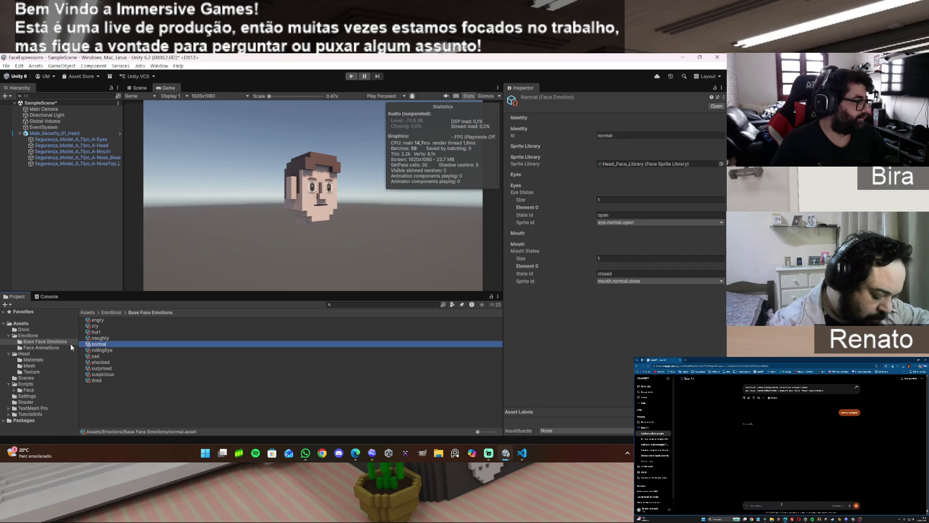
click(56, 348)
Switch the blink animation's Eyes Source Mode to Sprite Library Frames
click(96, 320)
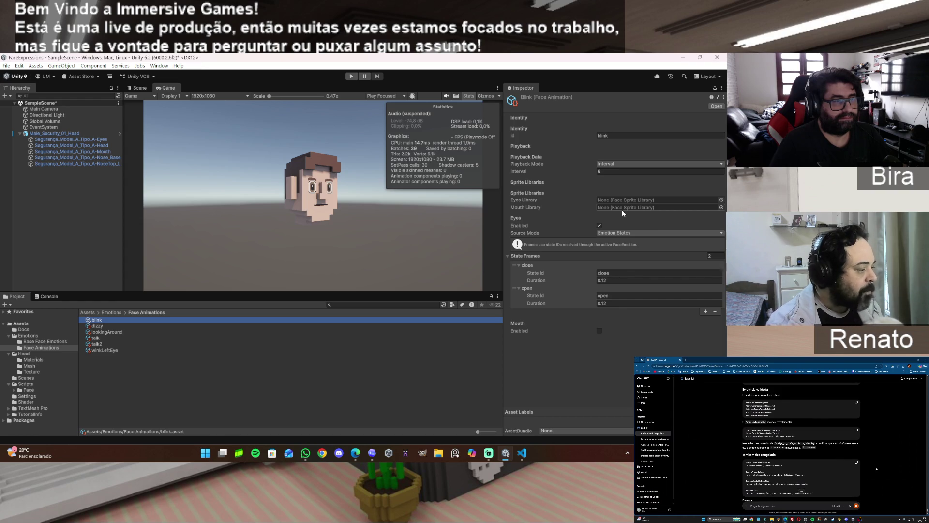
click(623, 233)
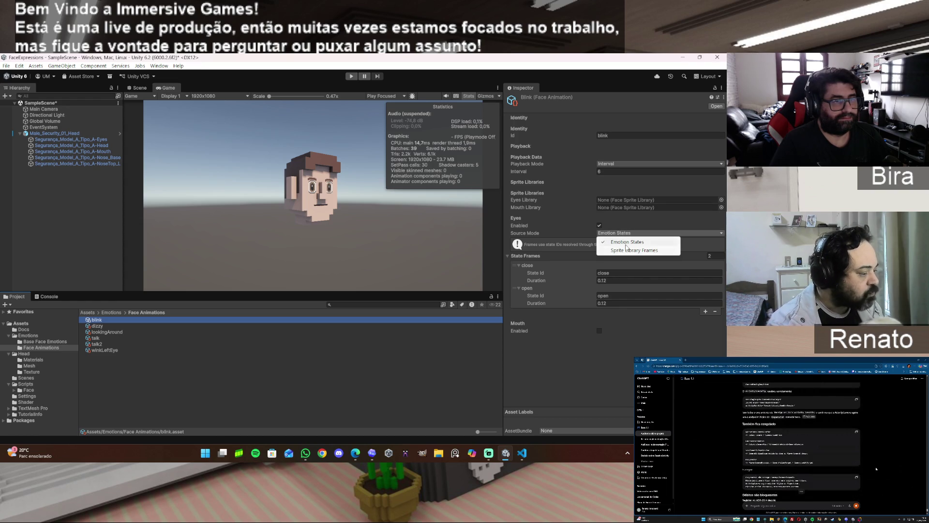
click(628, 250)
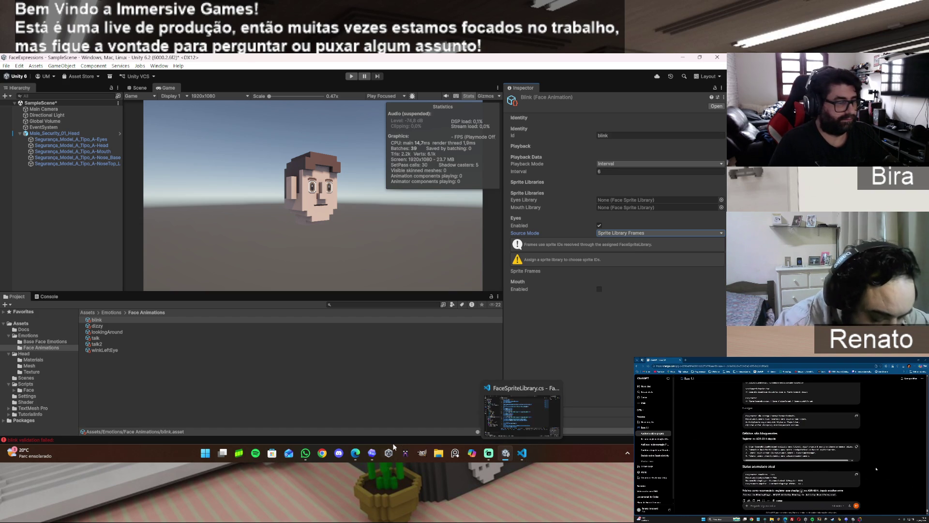
click(374, 456)
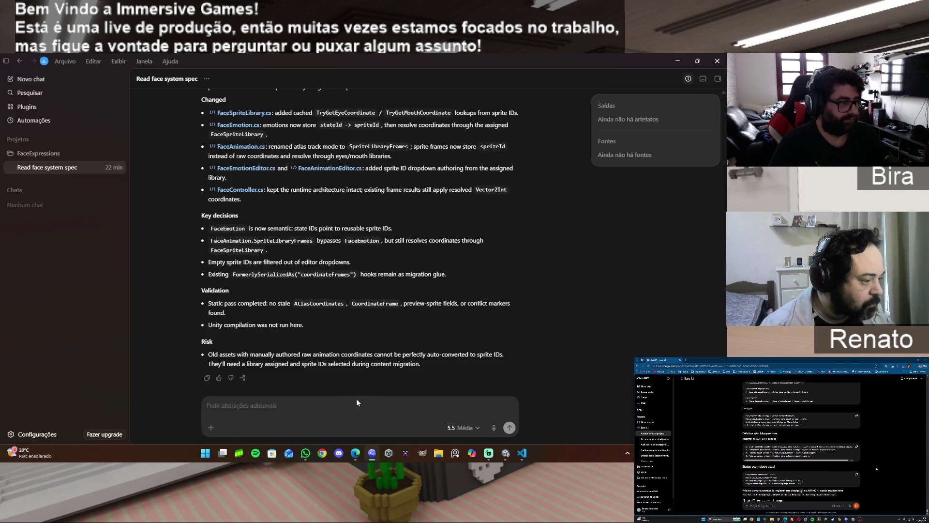
Send the emotion settings screenshot asking 'dá uma olhada, acha que essa ID aqui, tbm é necessária?'
mouse_move(355, 453)
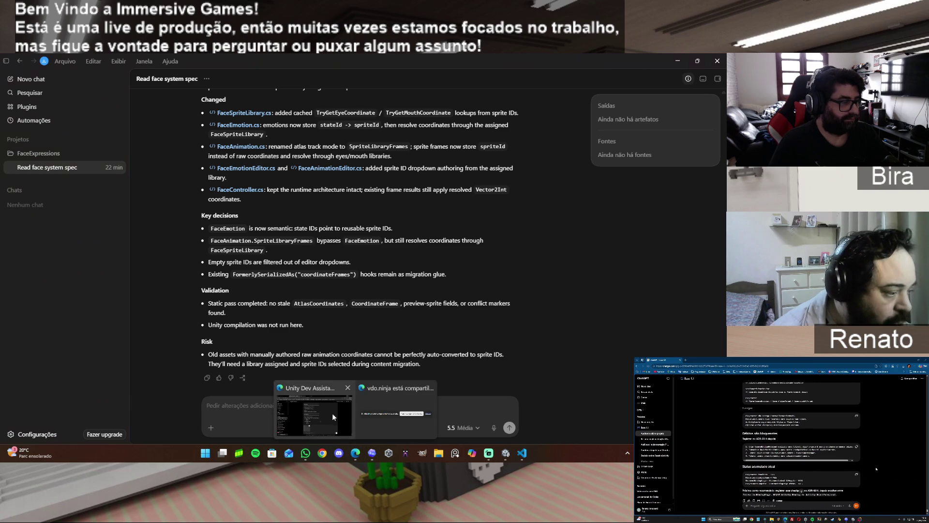
click(329, 411)
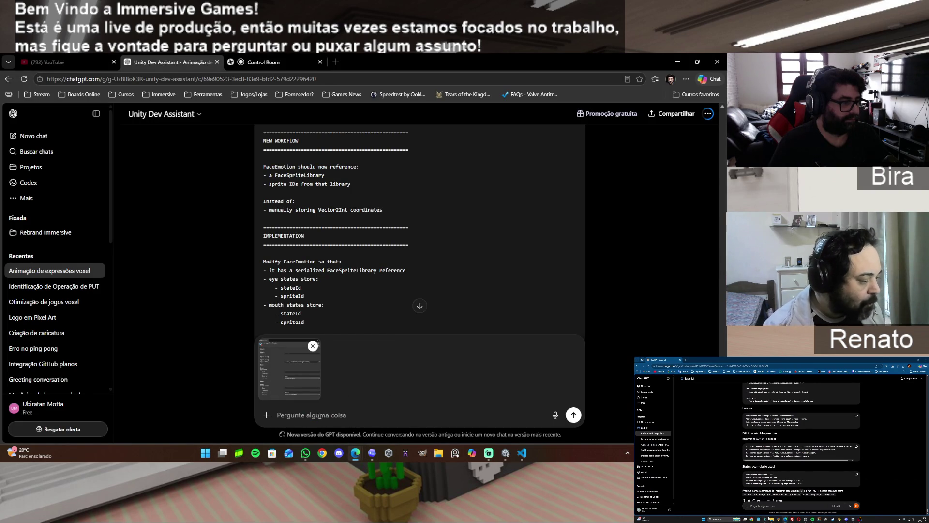
text(da umao lh)
key(BackSpace)
key(BackSpace)
key(BackSpace)
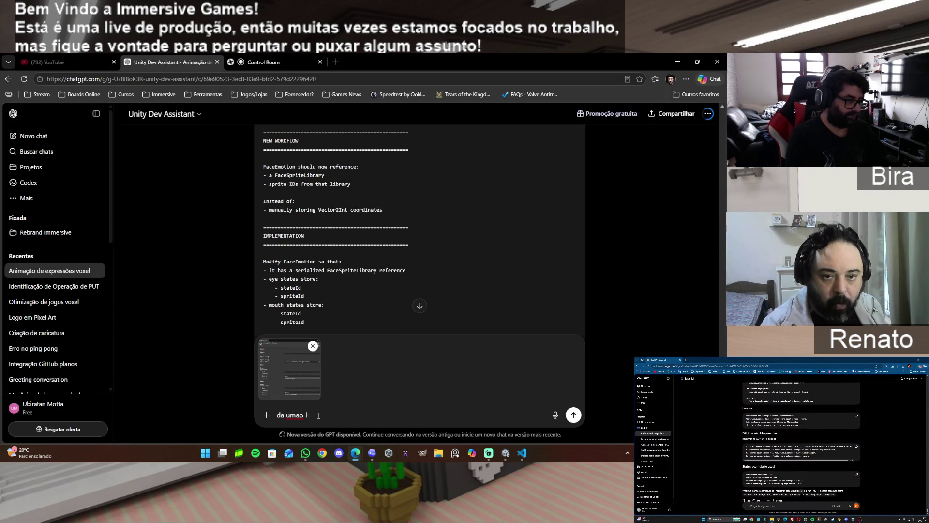
text(olhada)
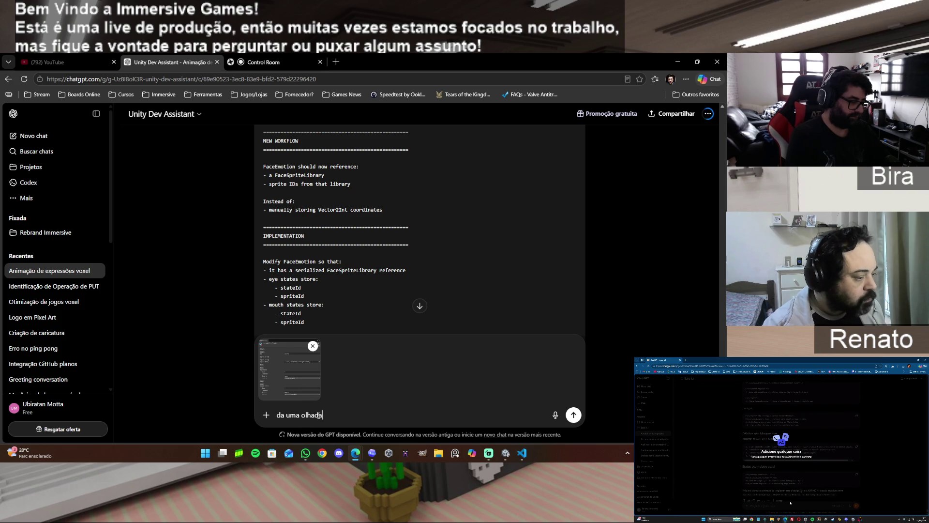
text(, acha que e)
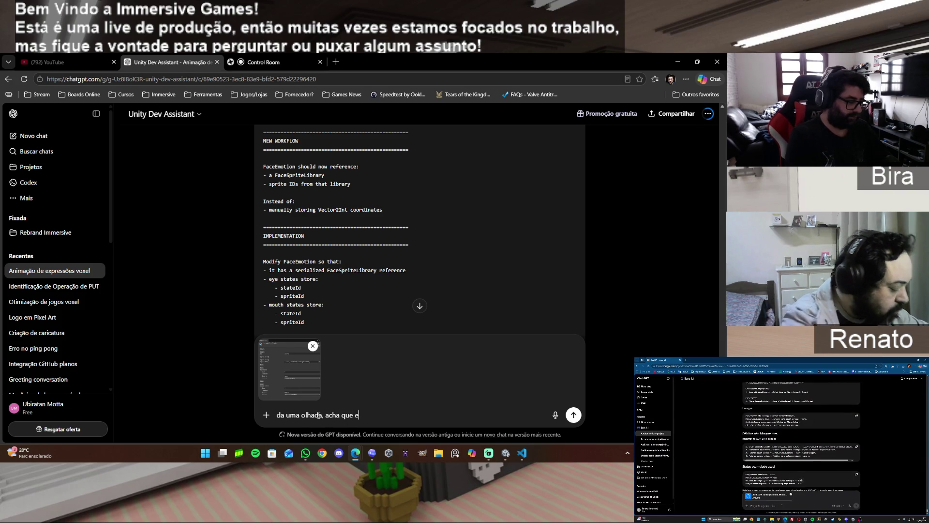
text(ssa ID)
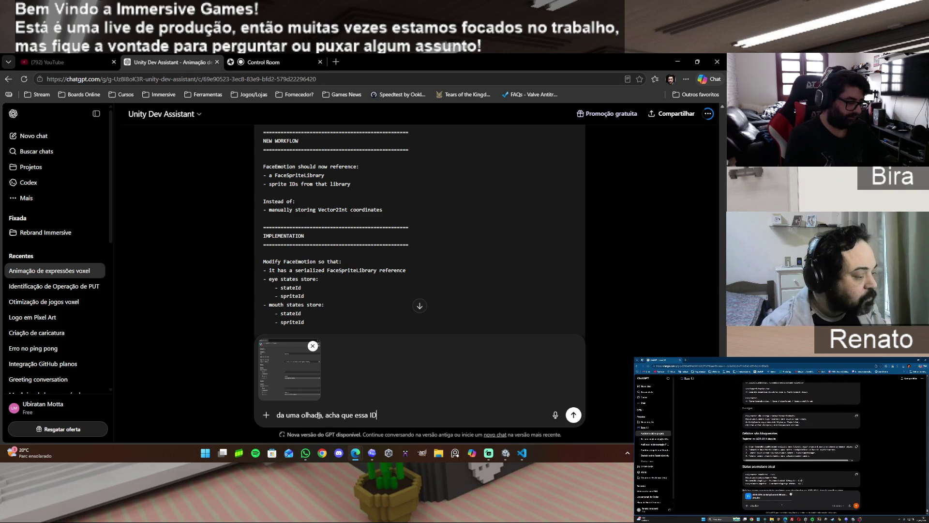
text( aqui)
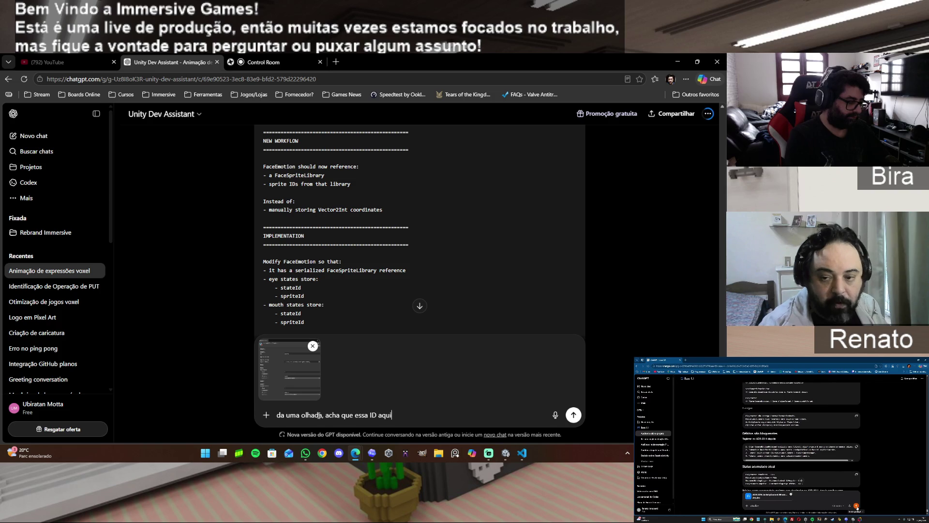
text(, tbm é n)
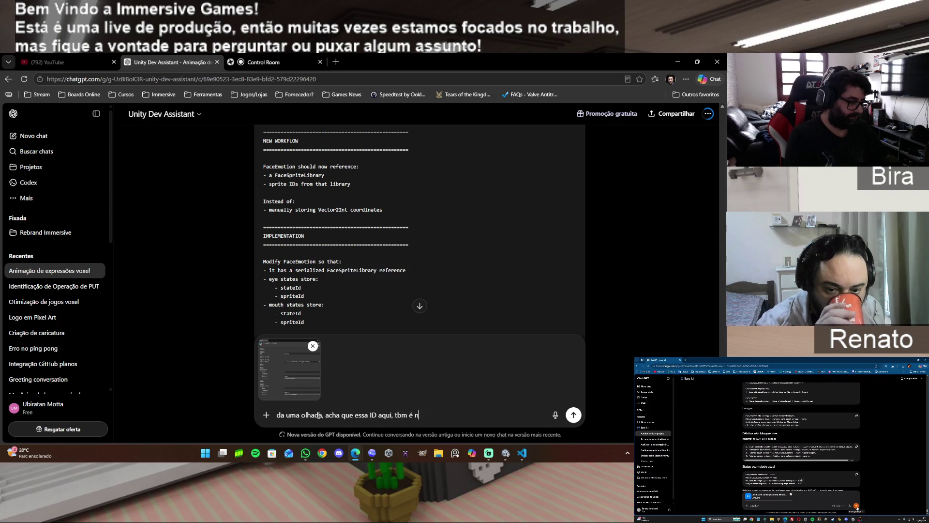
text(ecessária?)
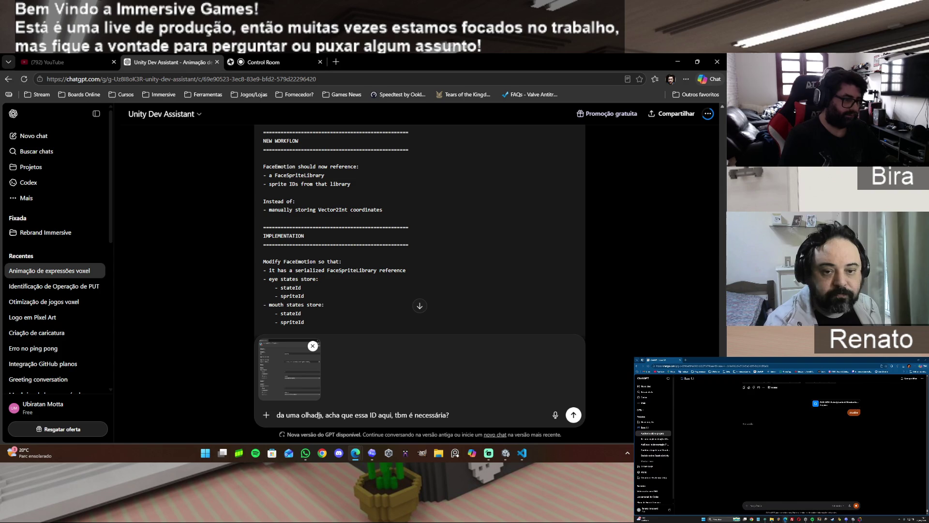
key(Return)
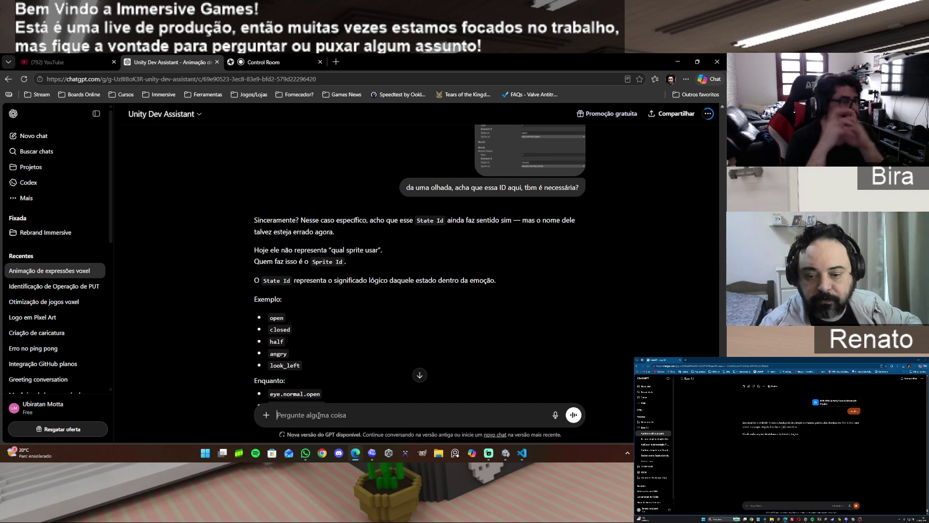
scroll(553, 316, down, 2)
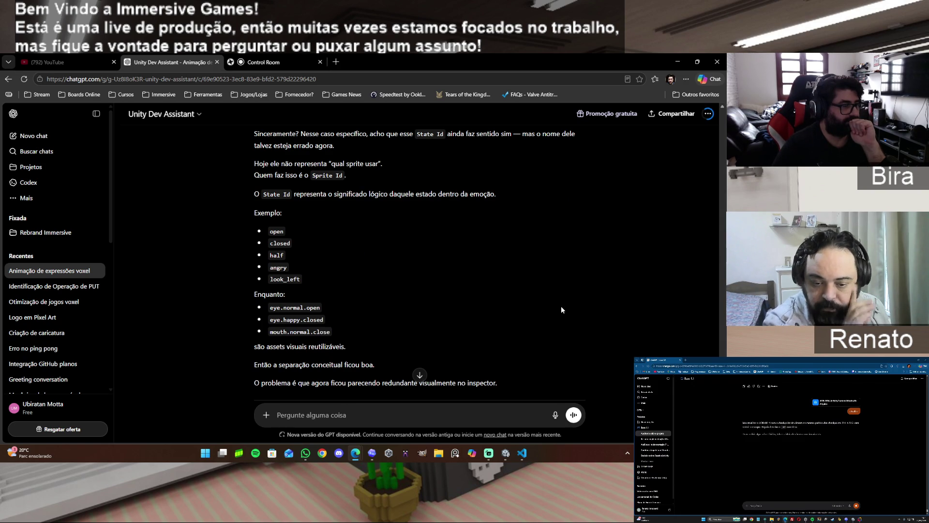
scroll(562, 307, down, 1)
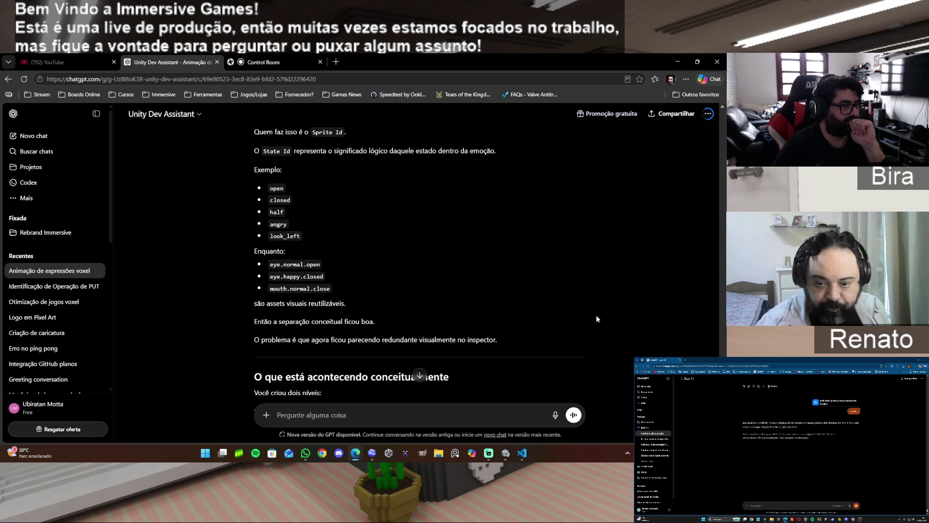
scroll(597, 315, down, 1)
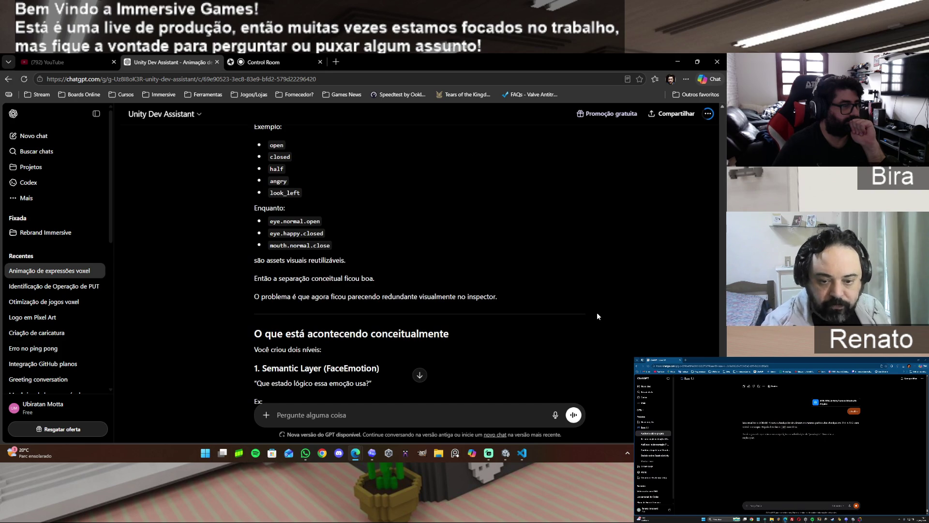
scroll(598, 315, down, 1)
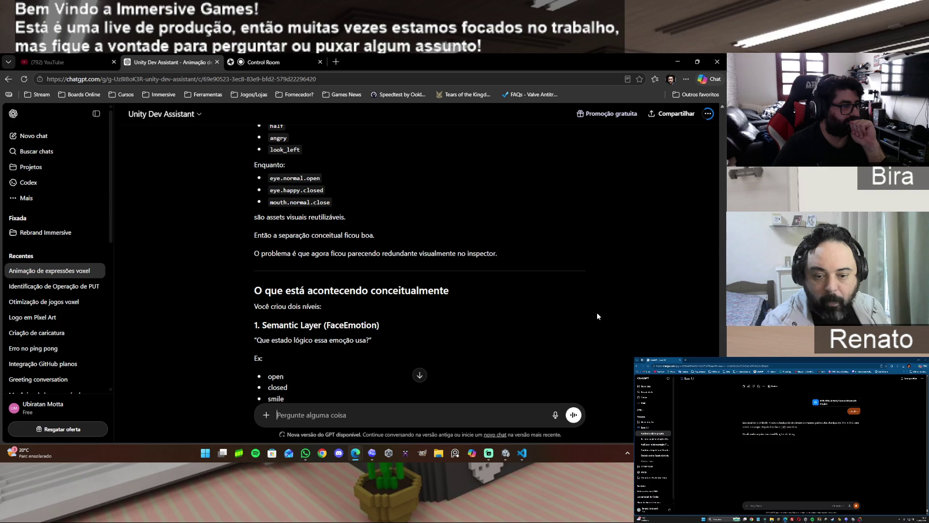
scroll(598, 315, down, 2)
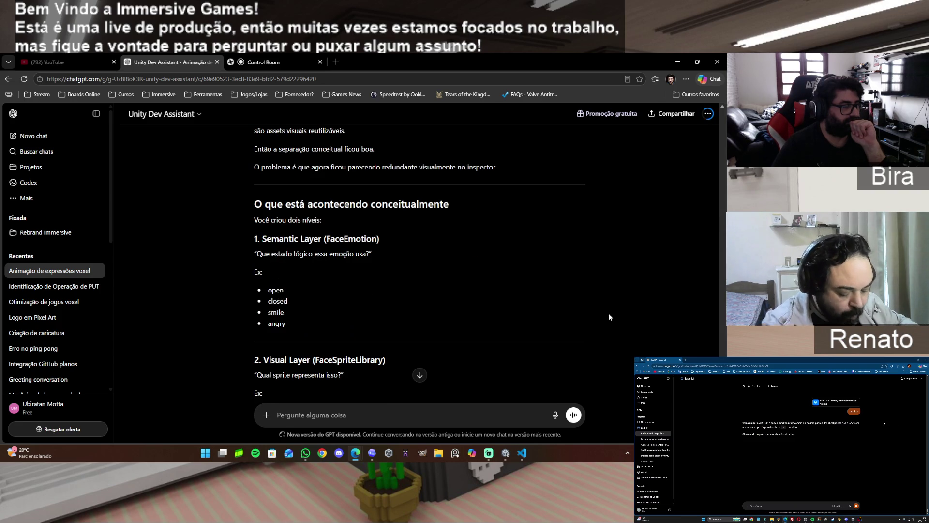
scroll(609, 316, down, 1)
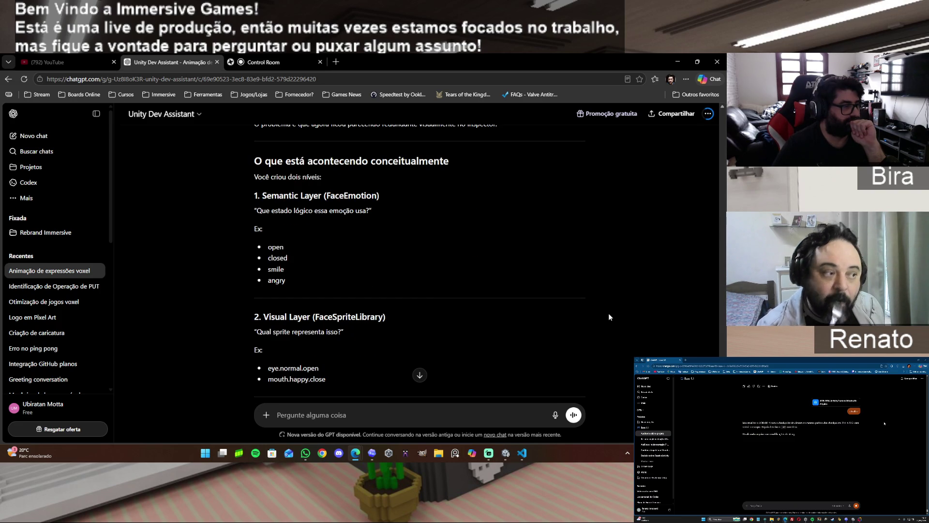
scroll(609, 316, down, 1)
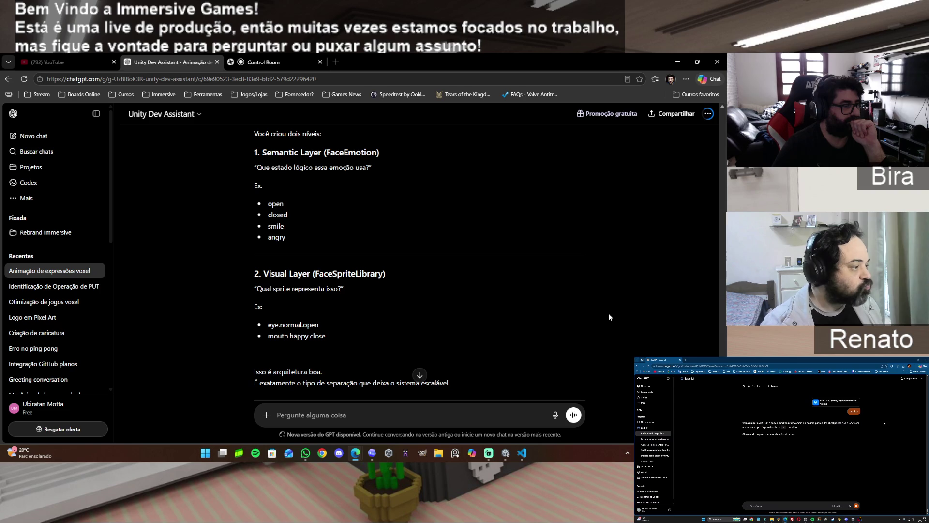
scroll(609, 316, down, 1)
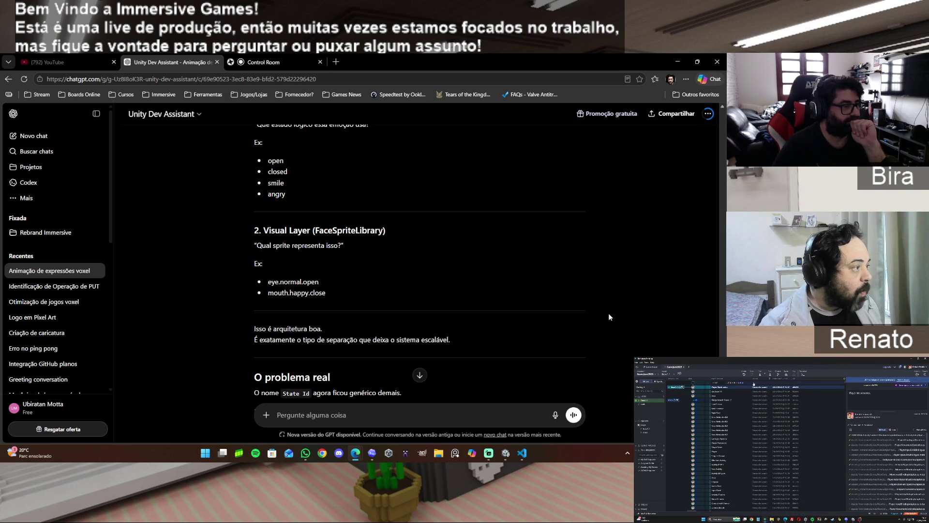
scroll(608, 316, down, 1)
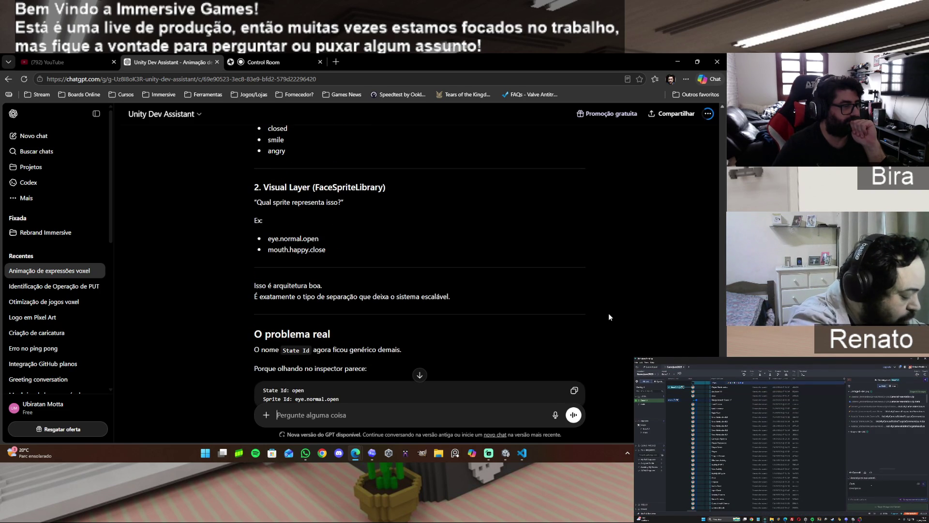
scroll(609, 314, down, 1)
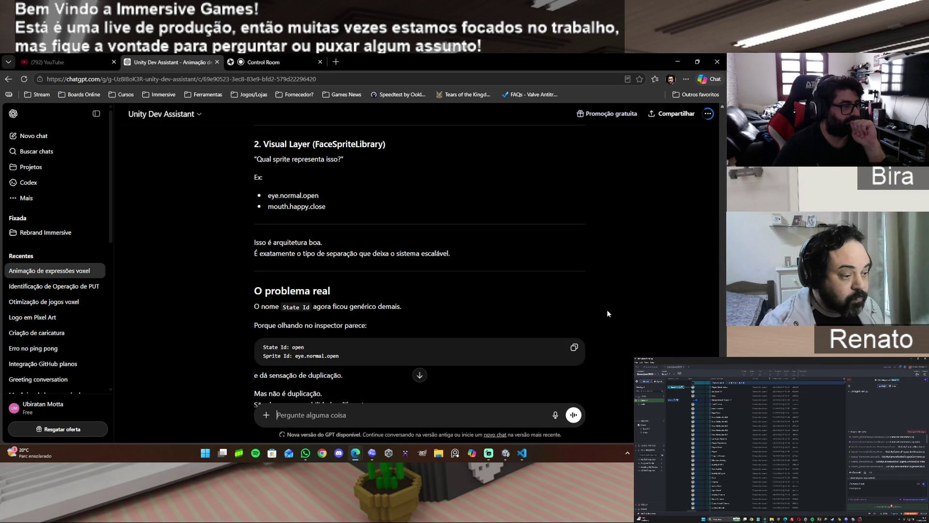
scroll(608, 314, down, 2)
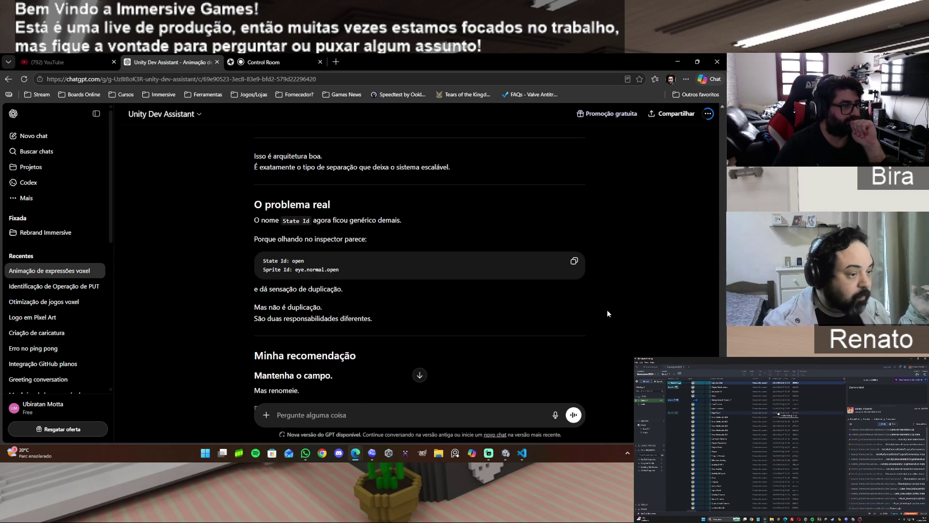
scroll(608, 314, down, 1)
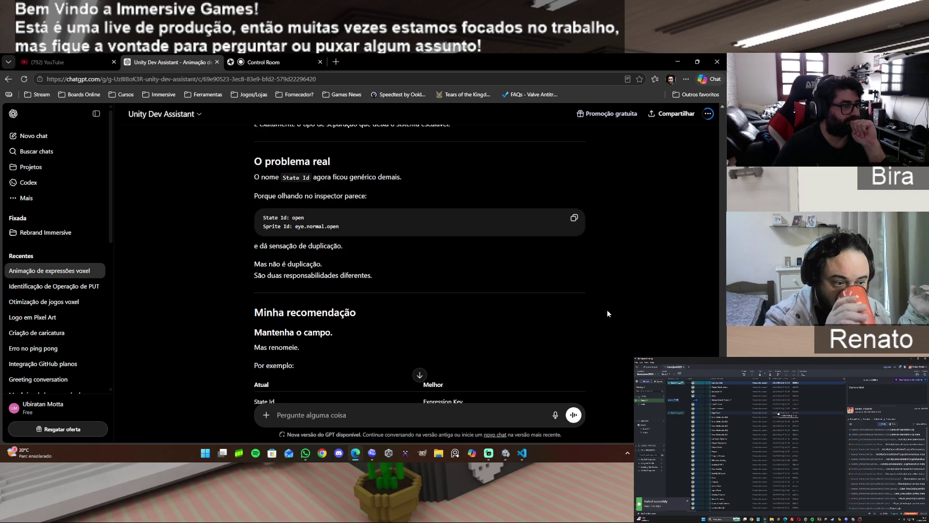
scroll(608, 313, down, 1)
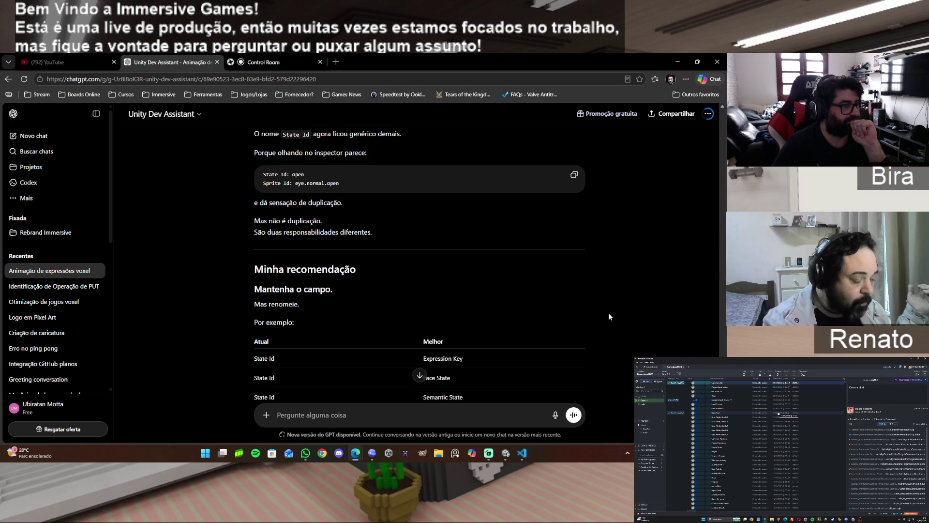
scroll(608, 313, down, 1)
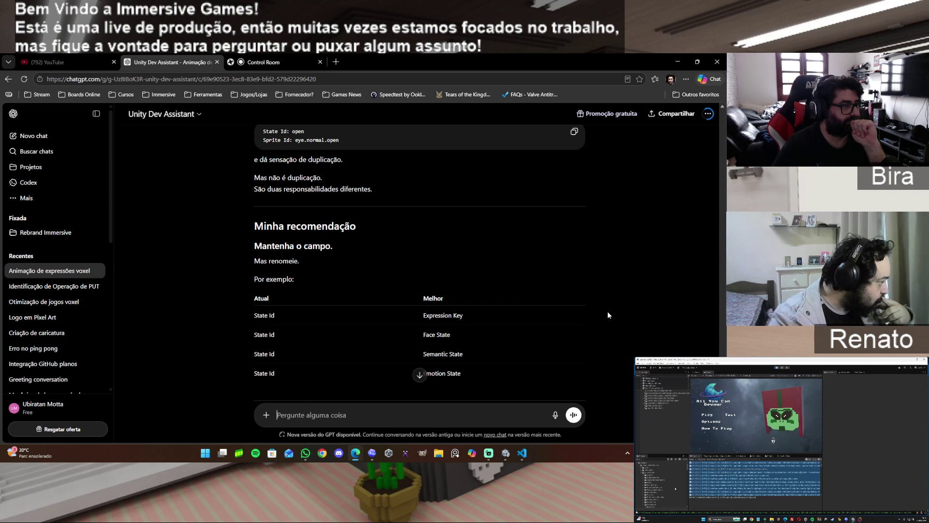
scroll(608, 316, down, 1)
scroll(605, 316, down, 1)
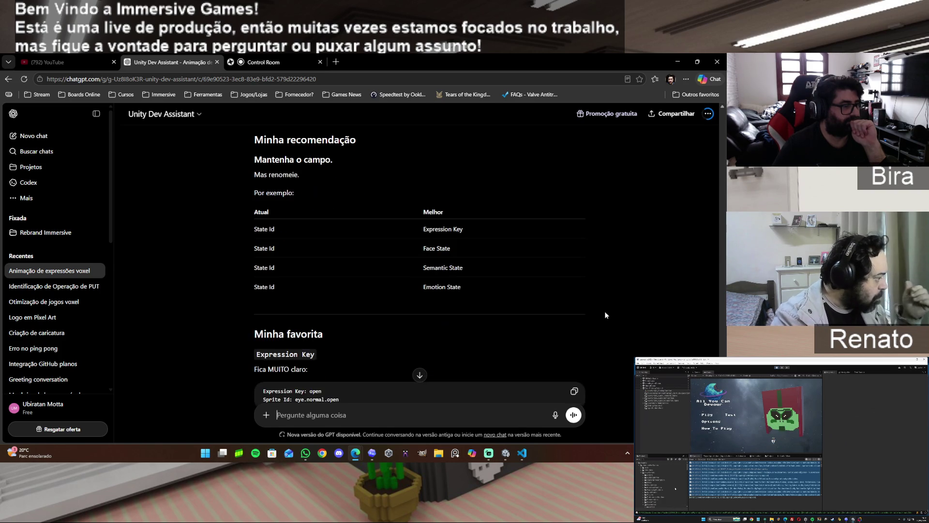
scroll(605, 315, down, 1)
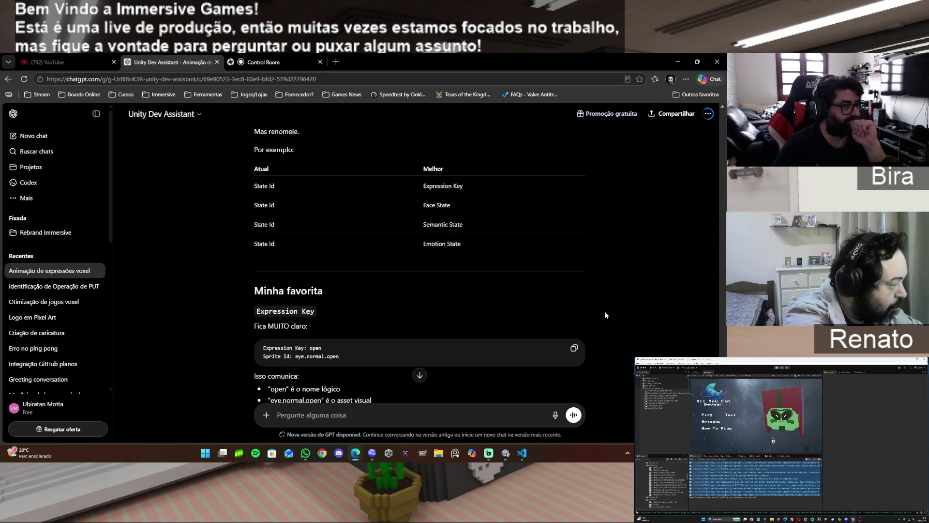
scroll(606, 315, down, 1)
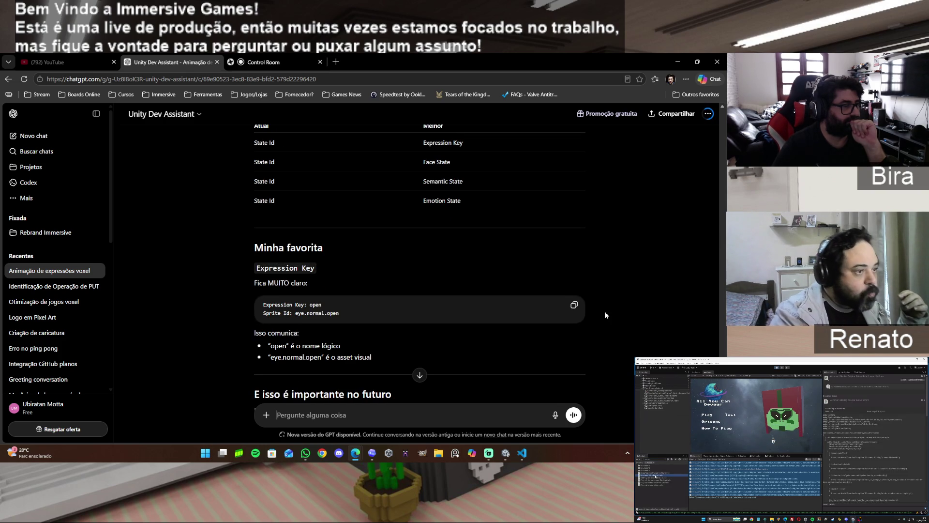
scroll(605, 315, down, 1)
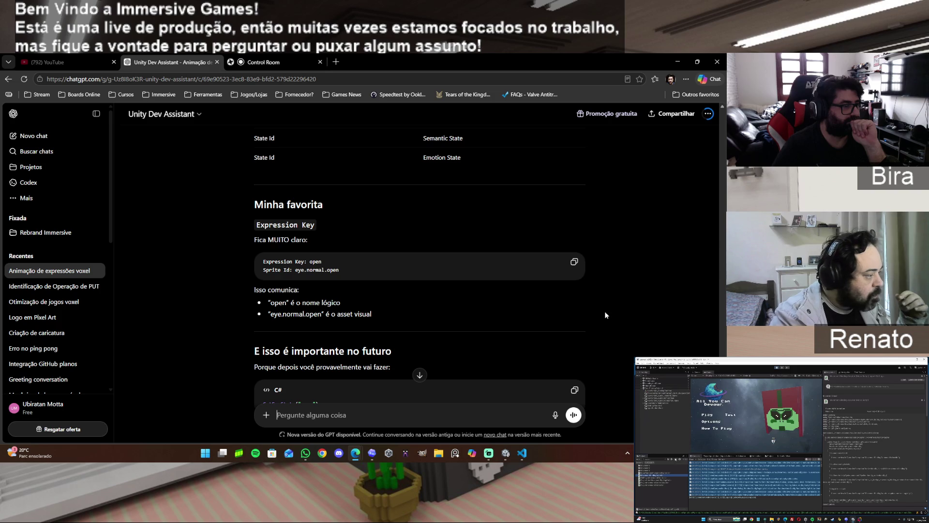
scroll(606, 315, down, 1)
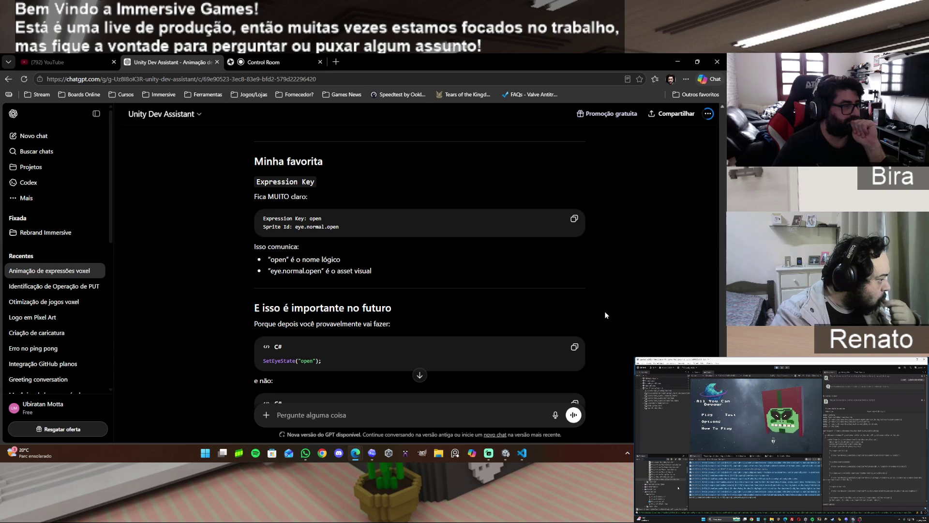
scroll(605, 316, down, 2)
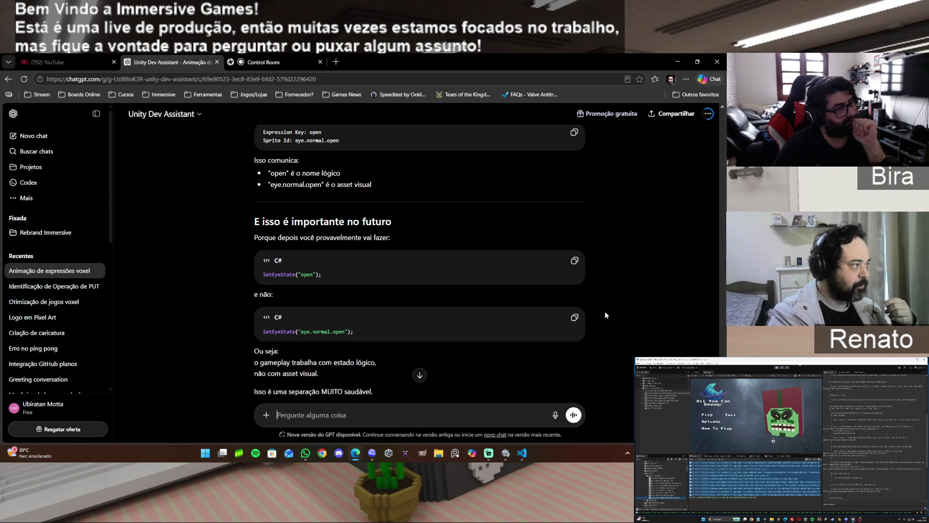
scroll(605, 315, down, 1)
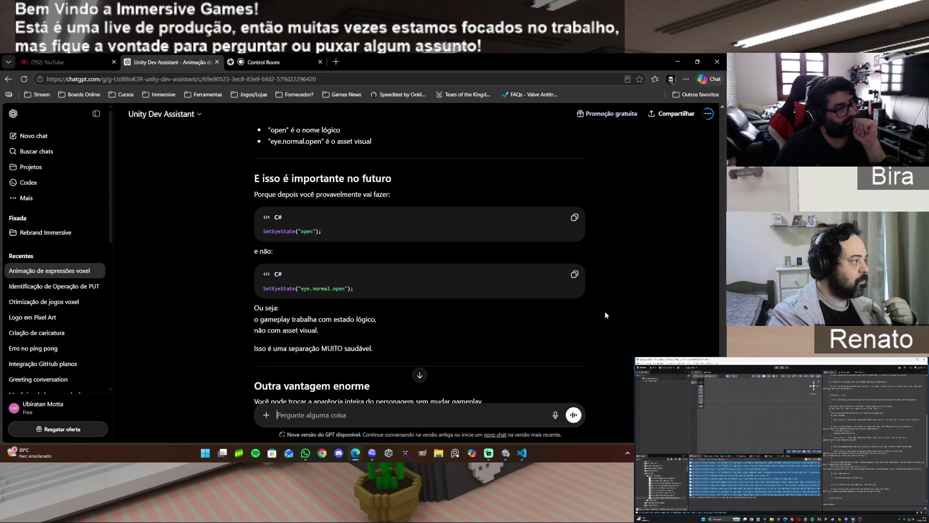
scroll(605, 315, down, 5)
scroll(606, 315, up, 4)
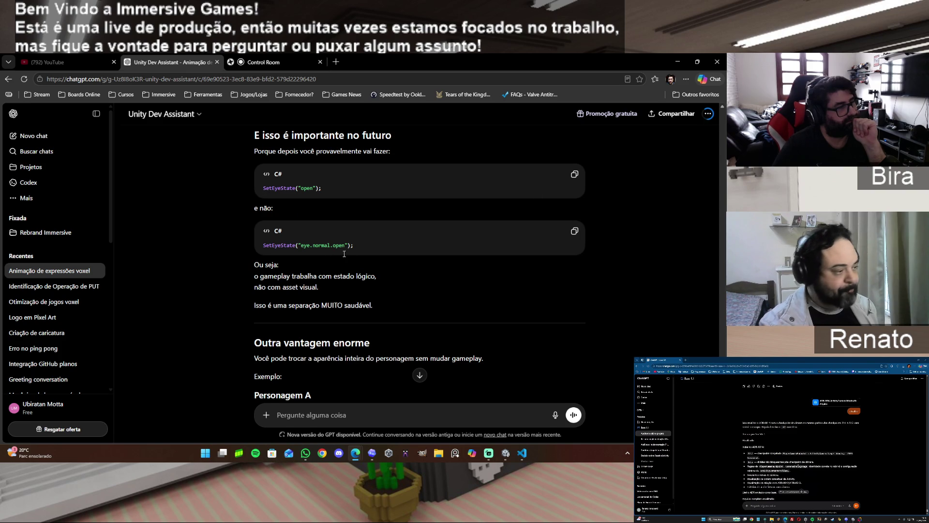
Highlight the SetEyeState("eye.normal.open"); line in the reply and bring up FaceSpriteLibrary.cs in VS Code
drag(357, 250, 282, 249)
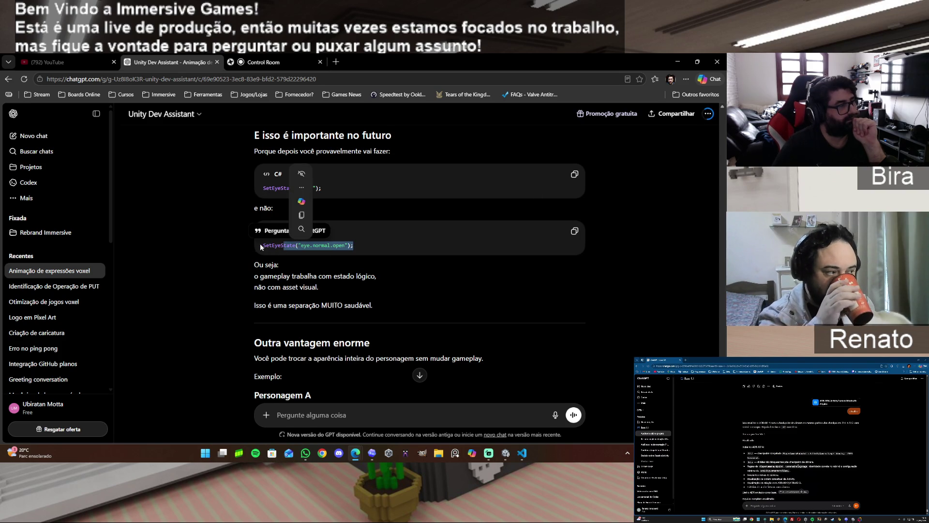
click(266, 248)
drag(264, 247, 371, 246)
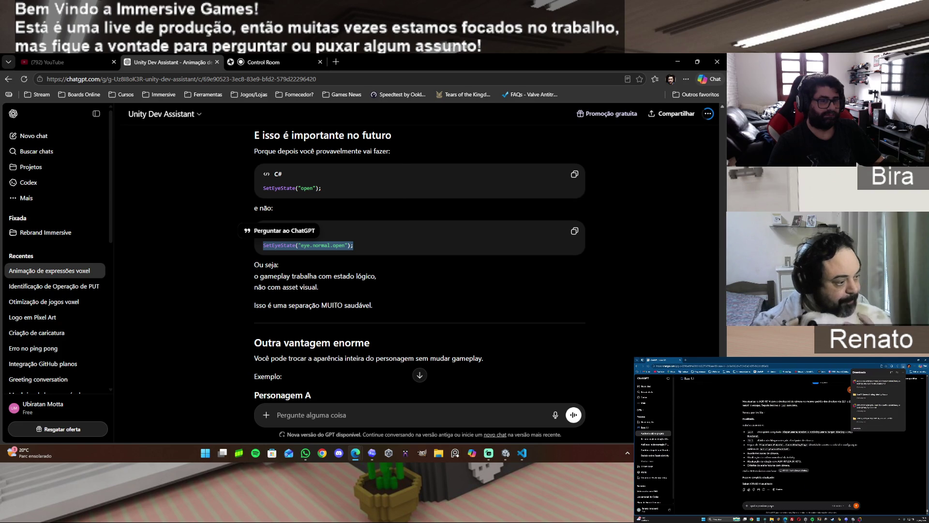
click(522, 453)
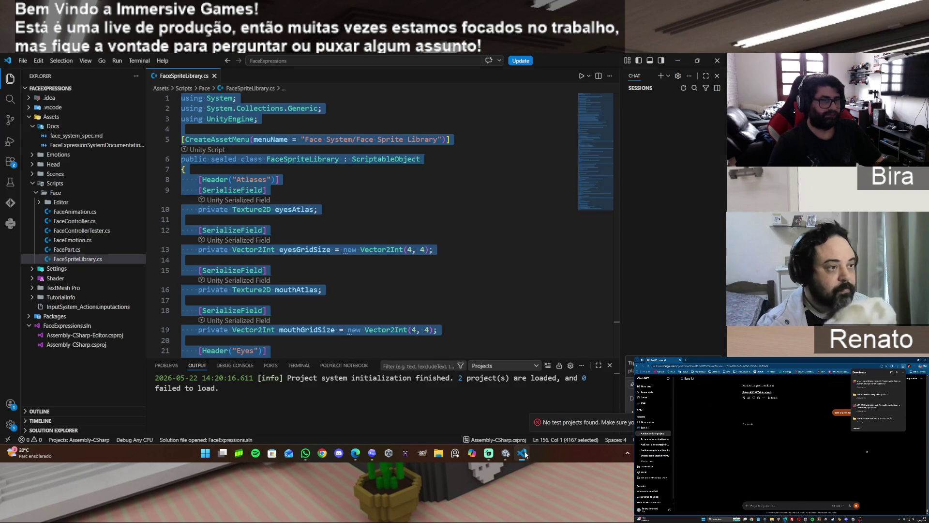
In Unity, inspect the normal emotion under Face Animations > Base Face Emotions for its eye and mouth IDs
click(522, 454)
click(507, 453)
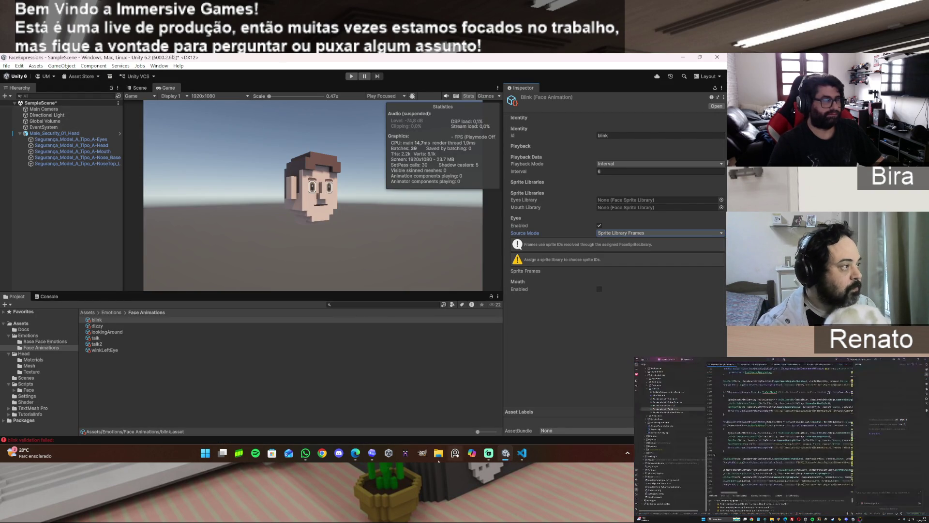
click(54, 342)
click(57, 347)
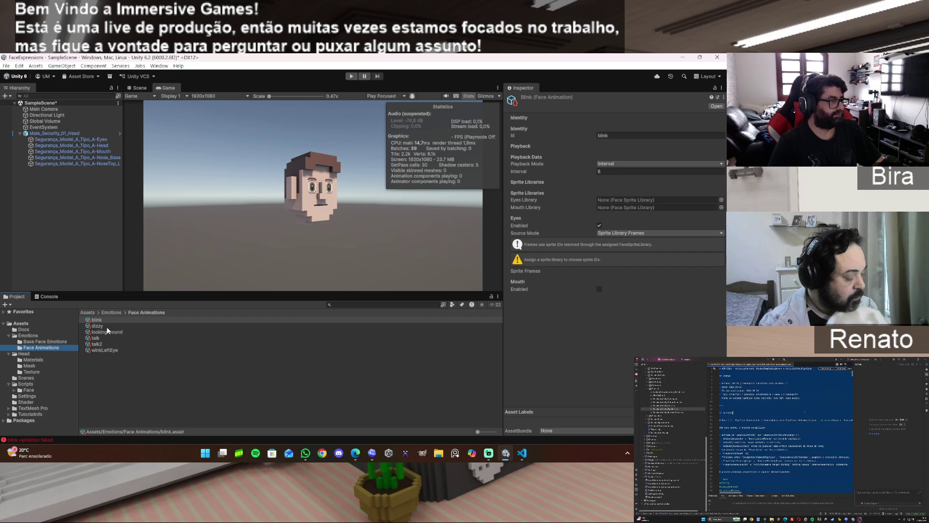
click(53, 342)
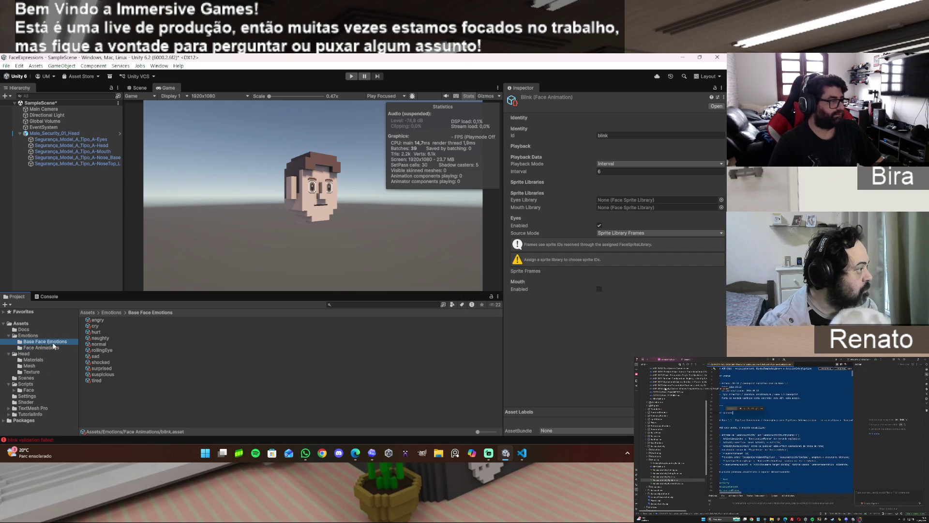
click(99, 345)
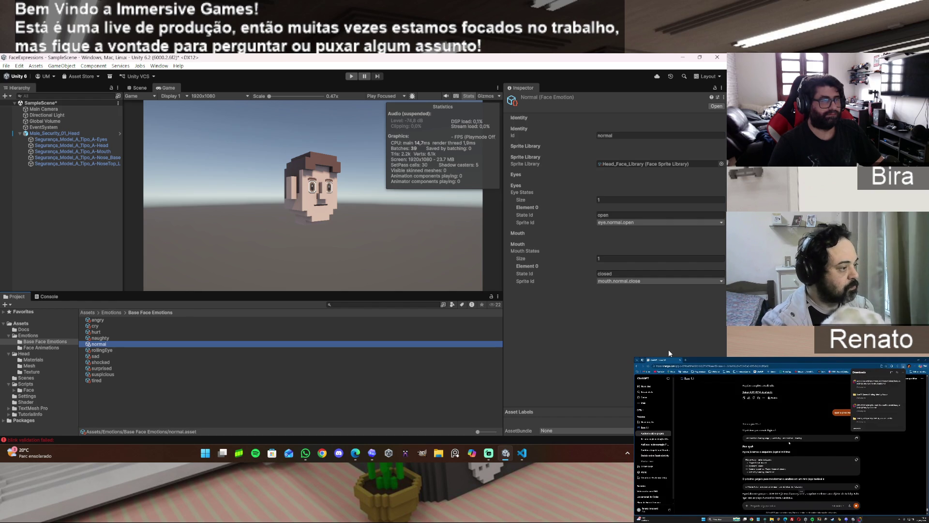
Return to the ChatGPT conversation and scroll to the summary recommending renaming State Id to Expression Key
click(522, 453)
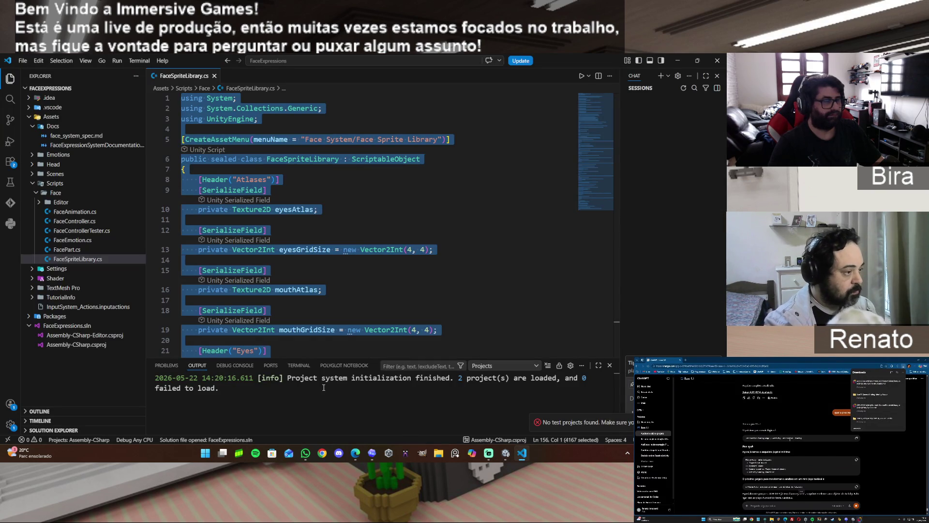
mouse_move(355, 456)
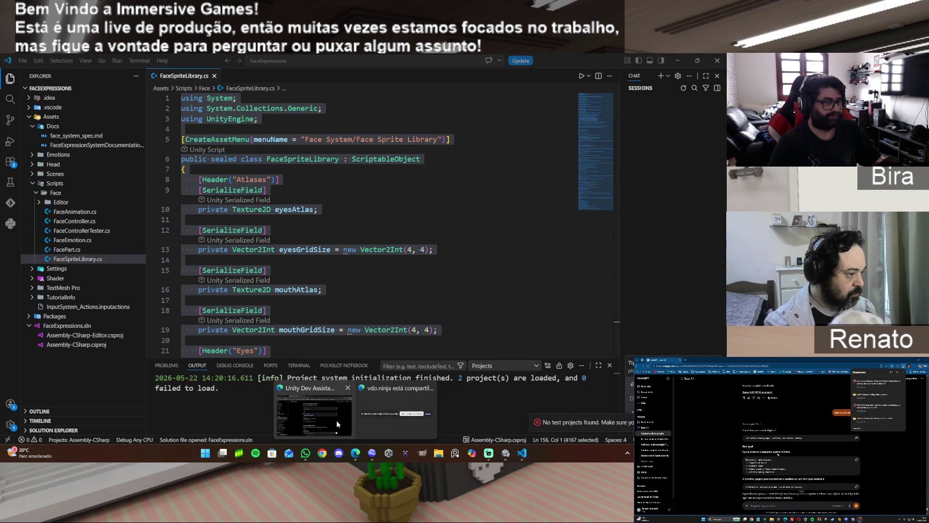
click(338, 419)
scroll(373, 373, down, 10)
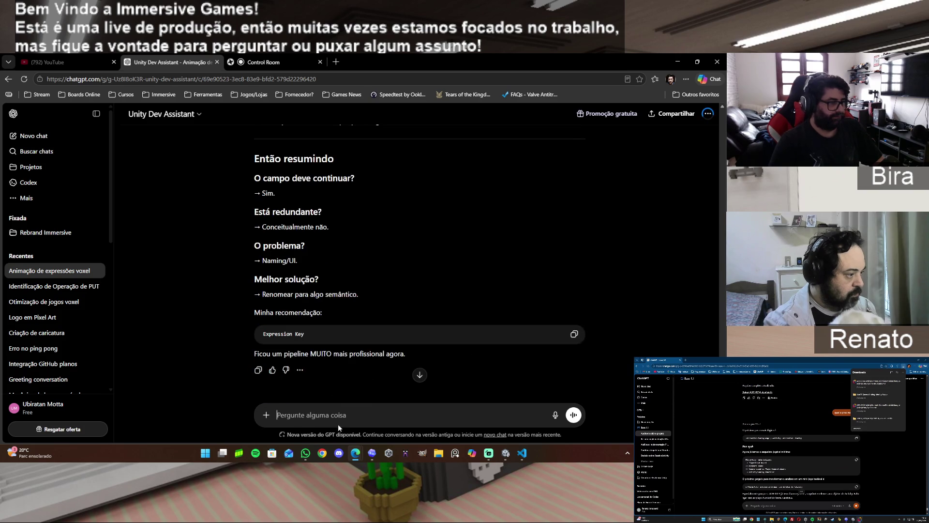
Send a message noting the static 'normal' expression has one eye and one mouth, so separate IDs seem pointless
text(pera a)
text(ew, vamos)
text( lá)
text(, ele)
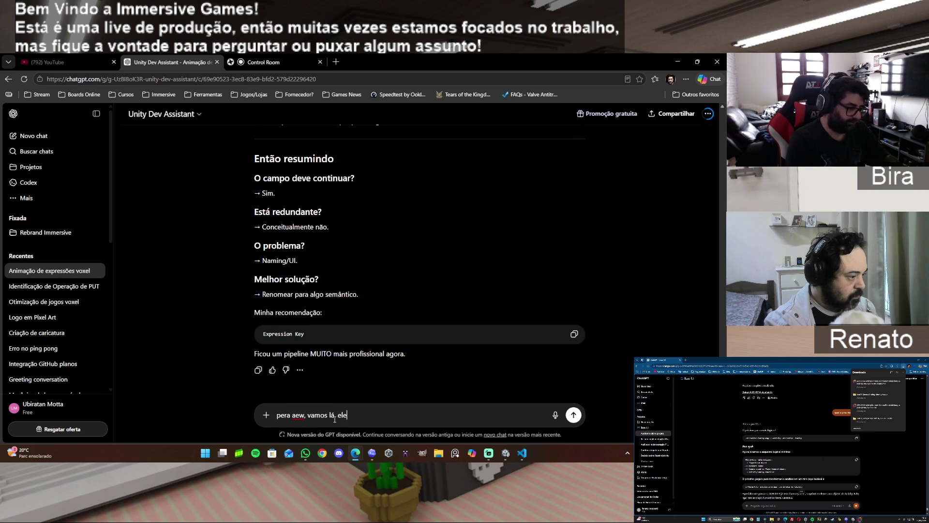
text( tem o ID)
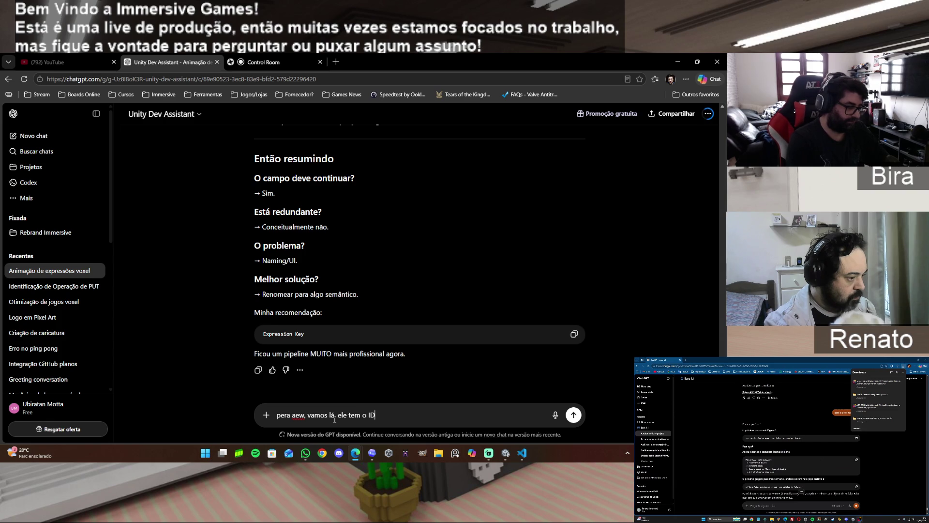
text( do)
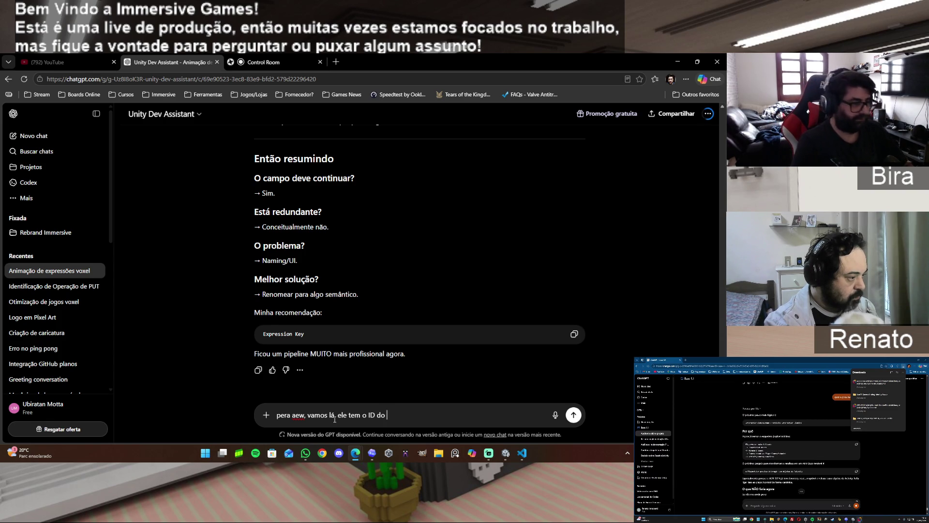
key(BackSpace)
key(BackSpace)
text(a e)
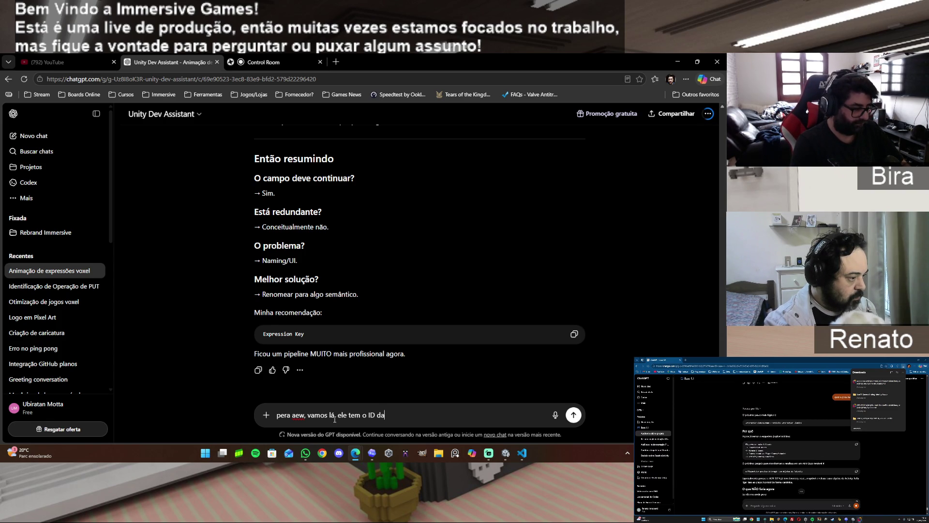
text(xpressão ali em )
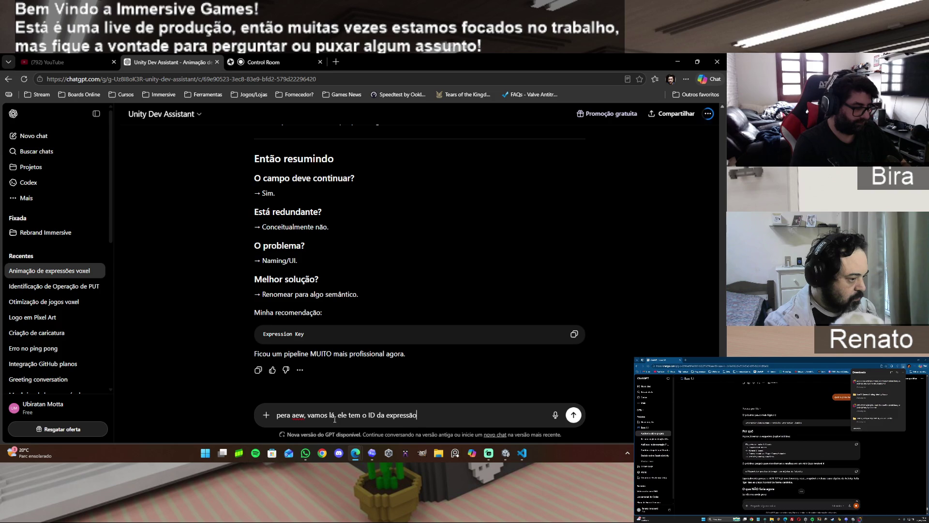
text(cime)
key(BackSpace)
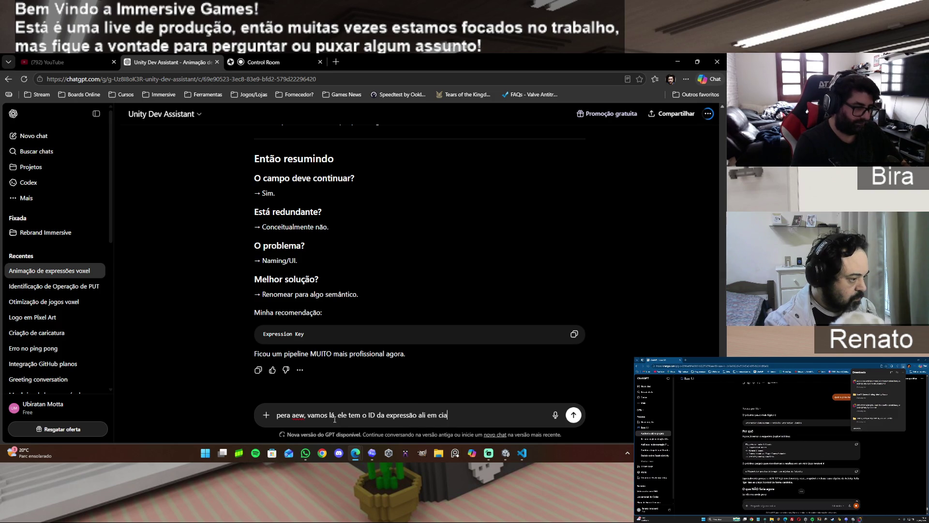
text(ma, que)
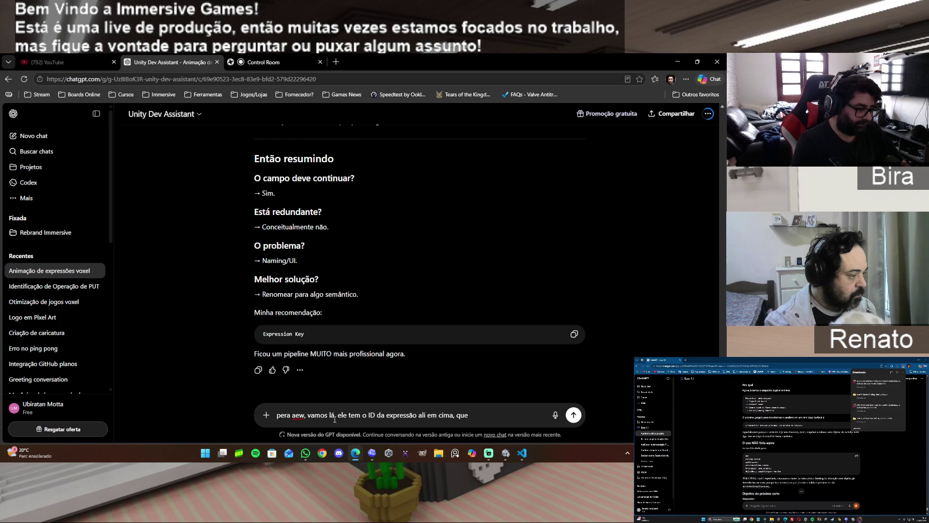
text(esta com o nome de nor)
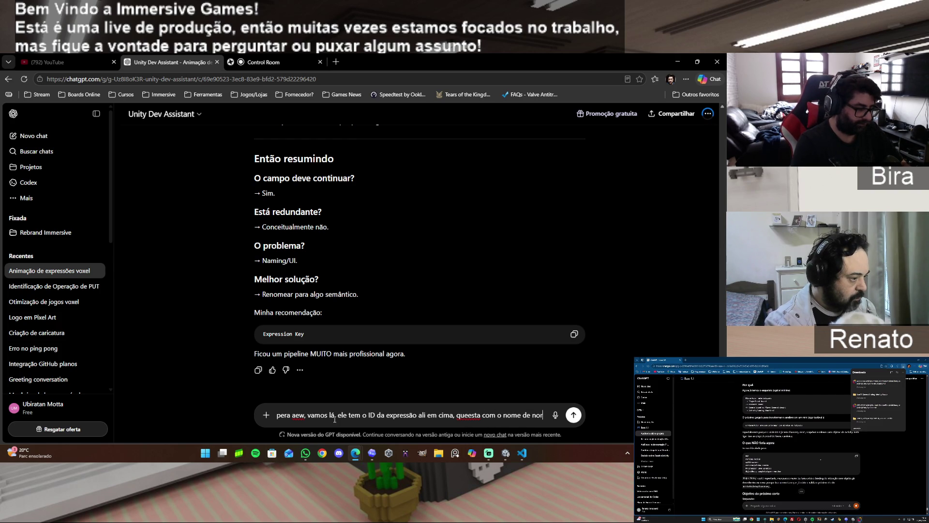
text(mal.)
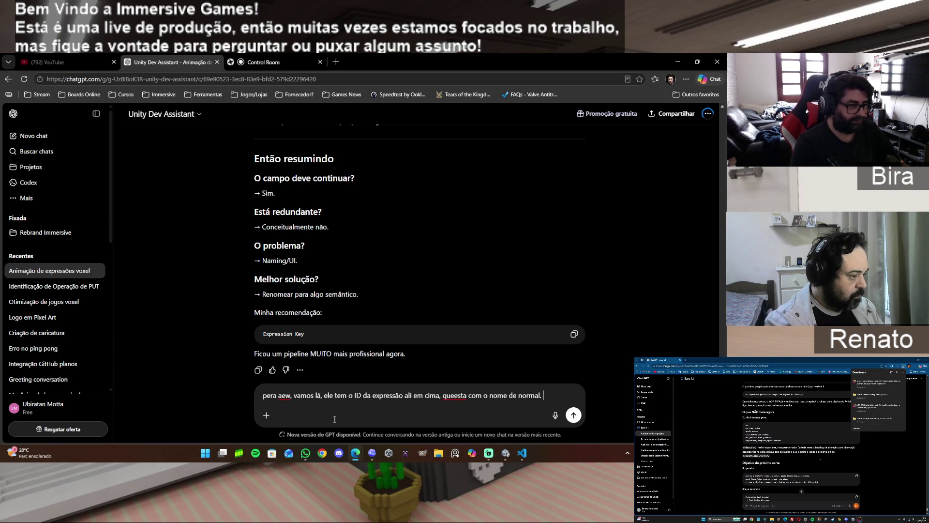
key(shift+Return)
text(como é uma )
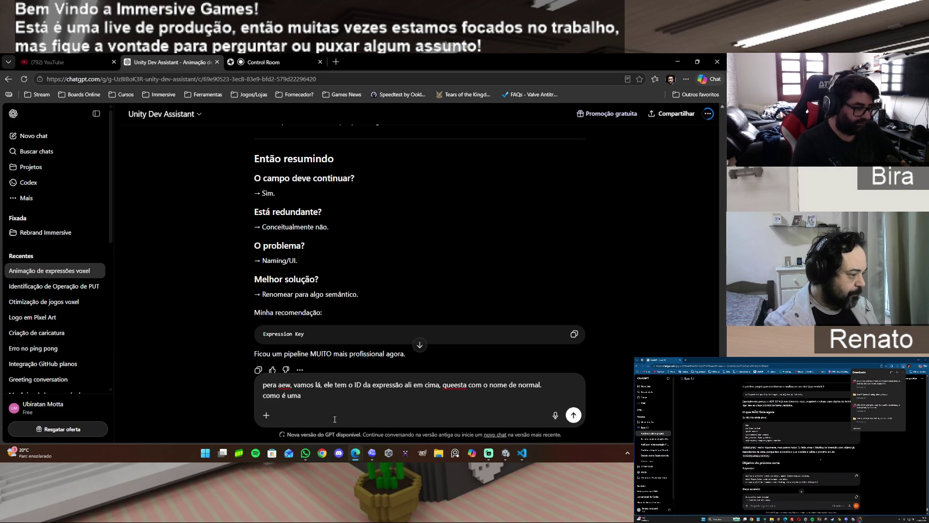
text(e)
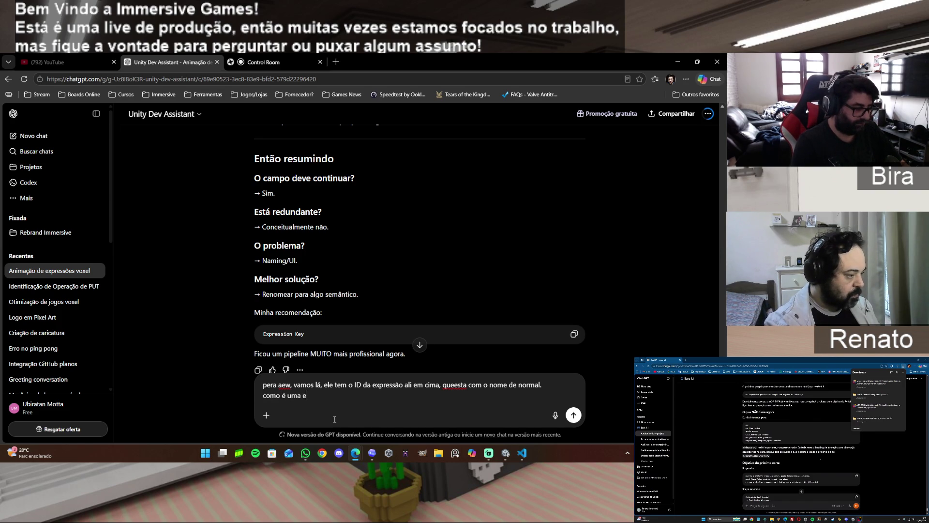
text(xpressão es)
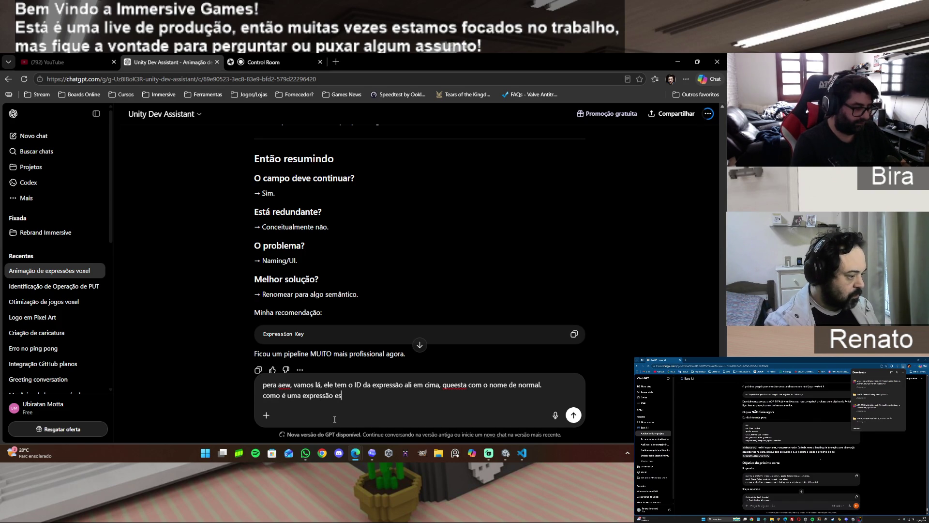
text(tatica, só tem uma)
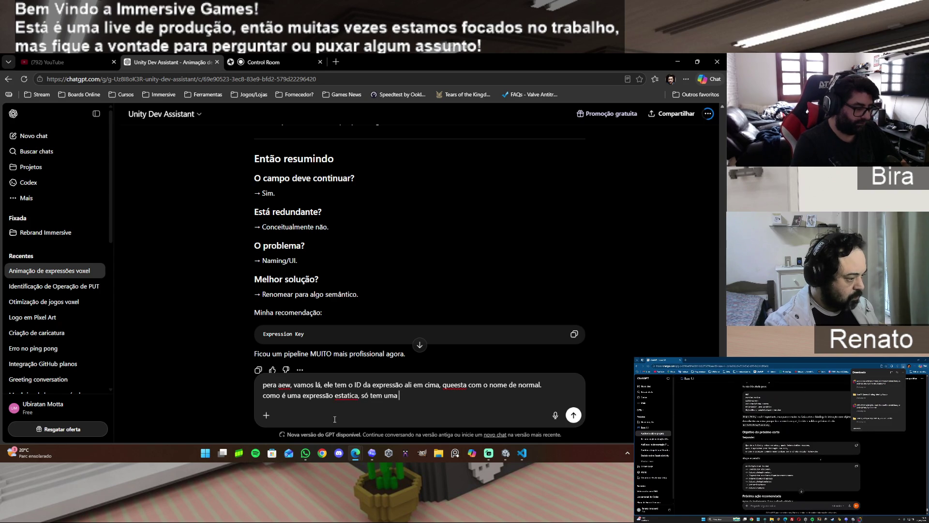
key(BackSpace)
key(BackSpace)
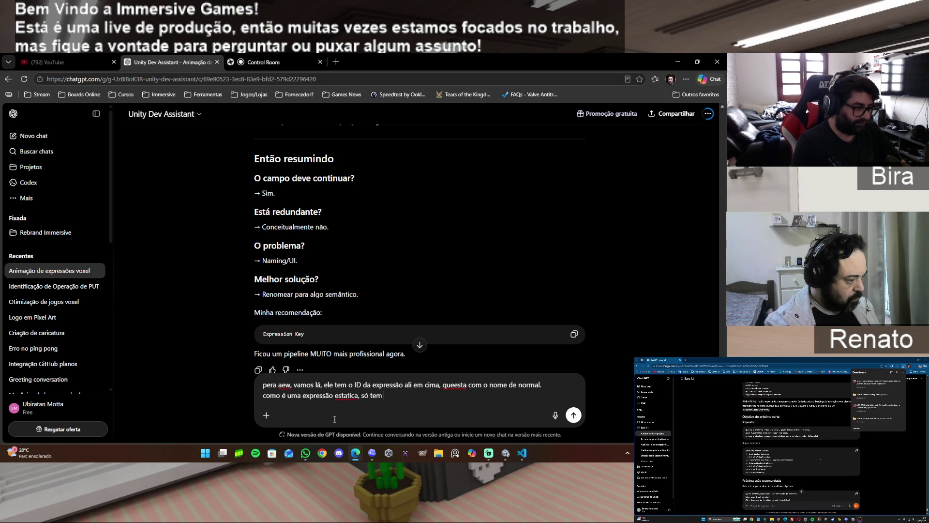
text(um olho)
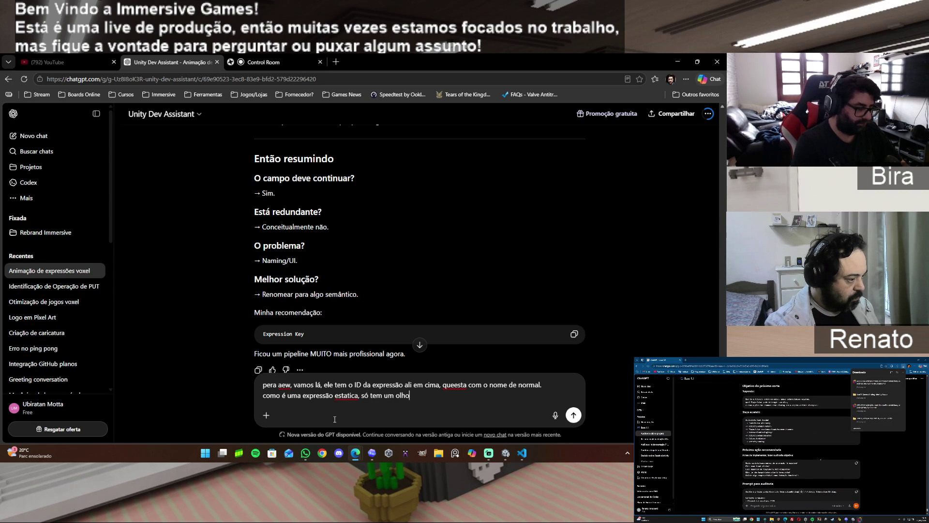
text( e uma boca.)
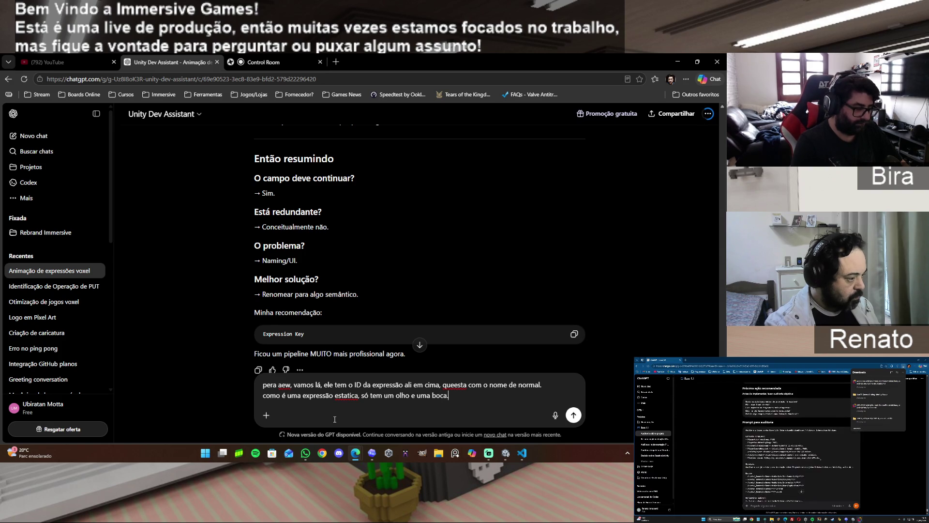
text( e)
text(ntão)
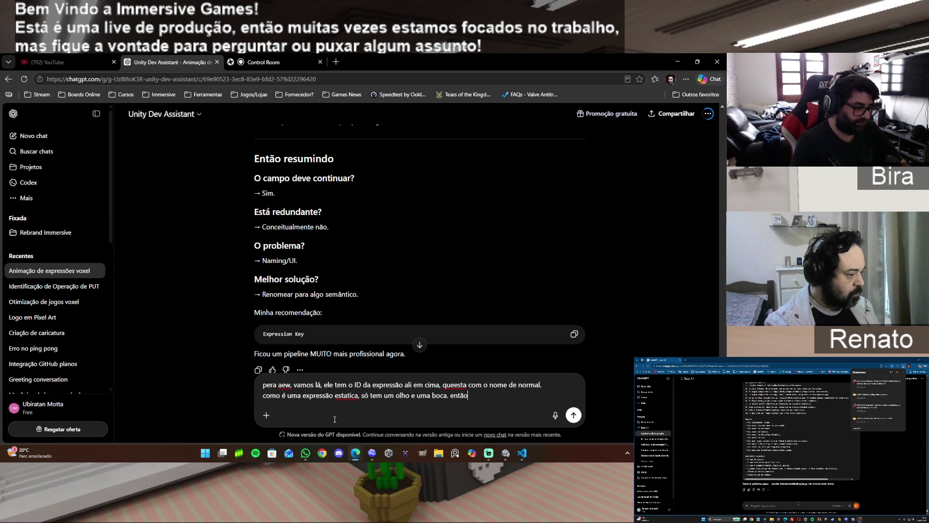
text( não vejo )
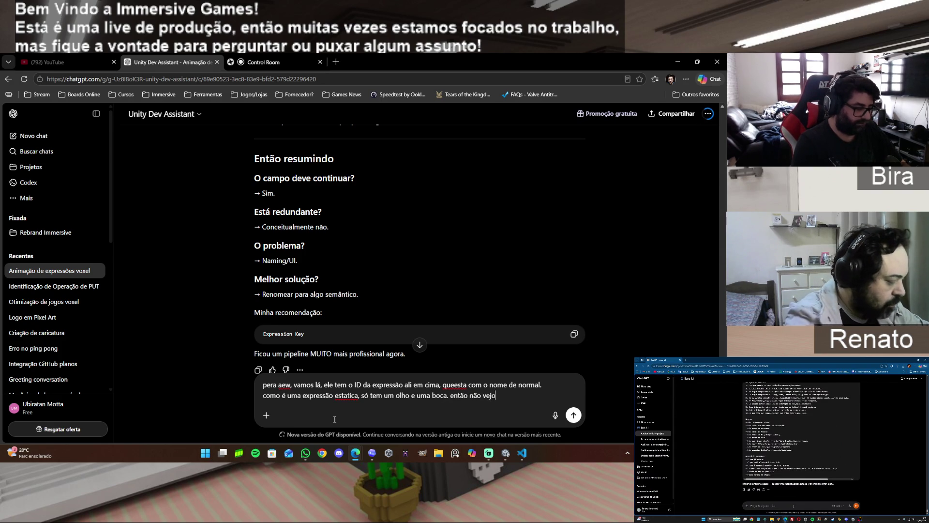
text(pq cada um )
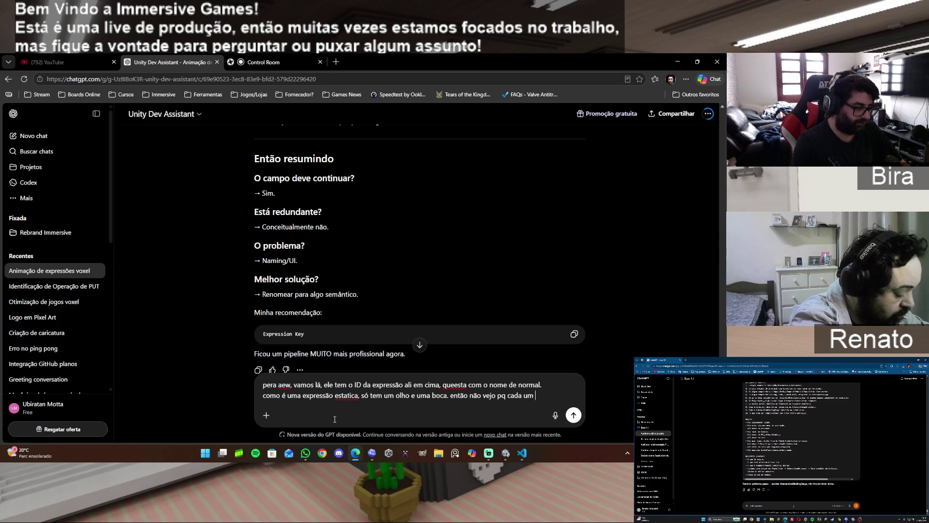
text(precisa de )
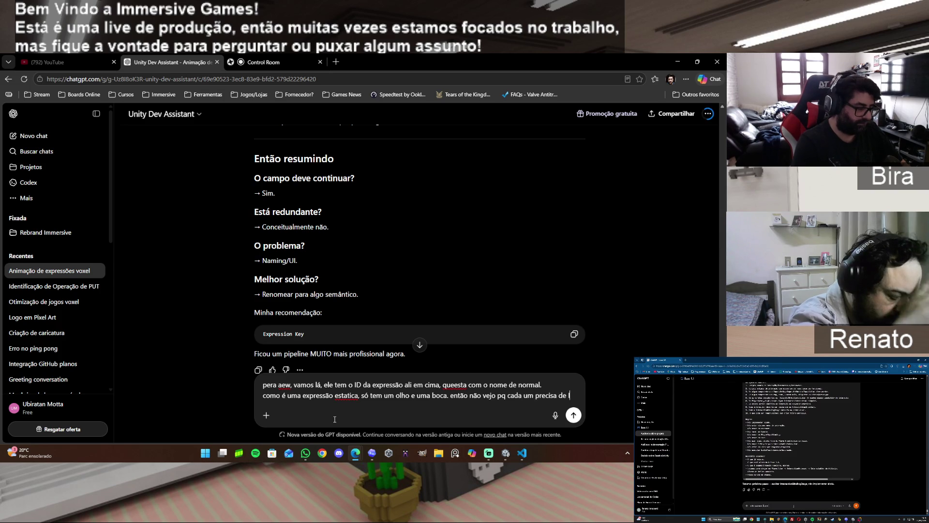
text(ID ali)
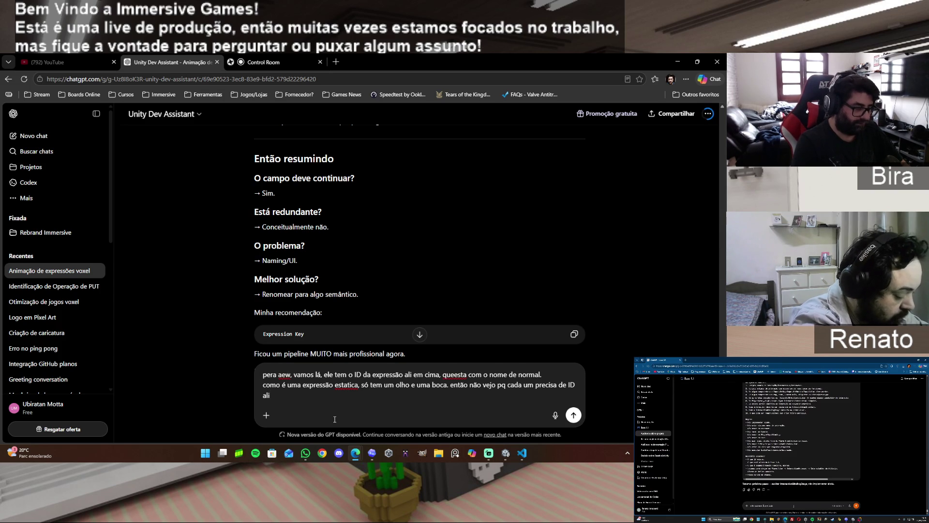
text(, pois )
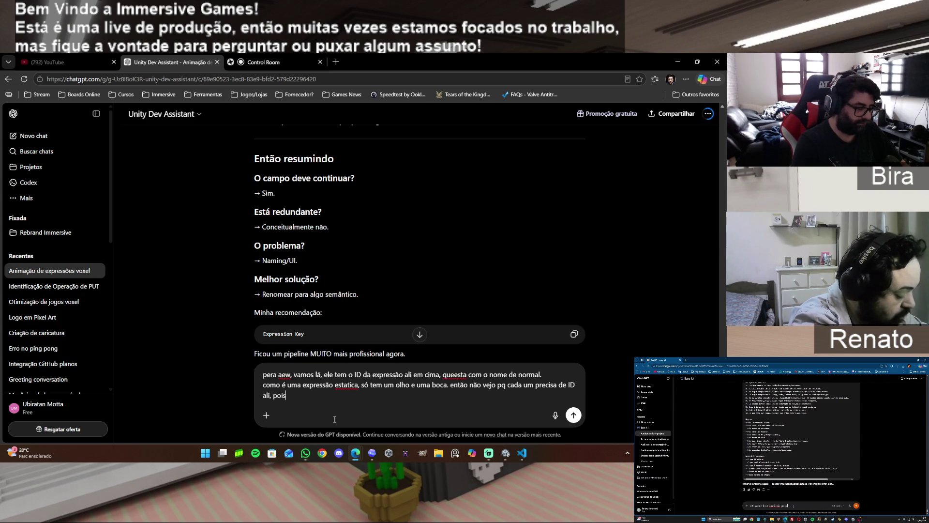
text(ele só vai pe)
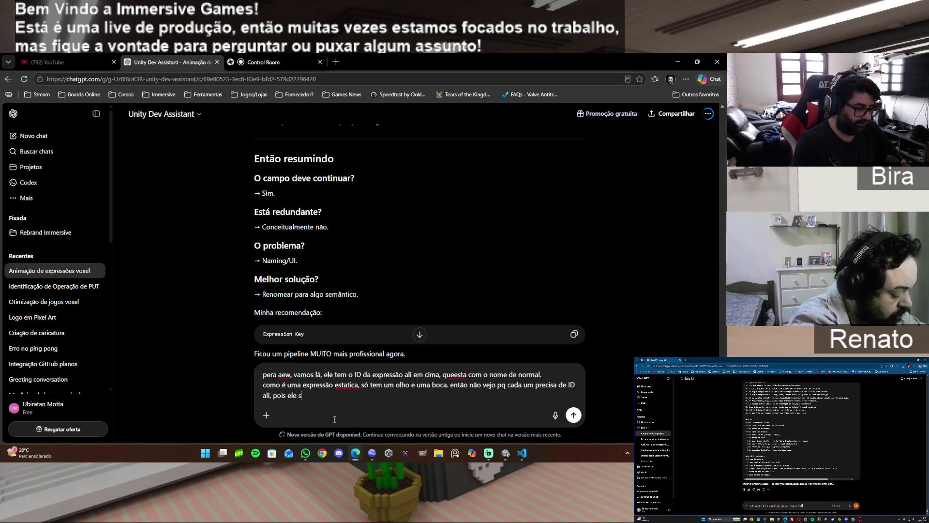
text(gar )
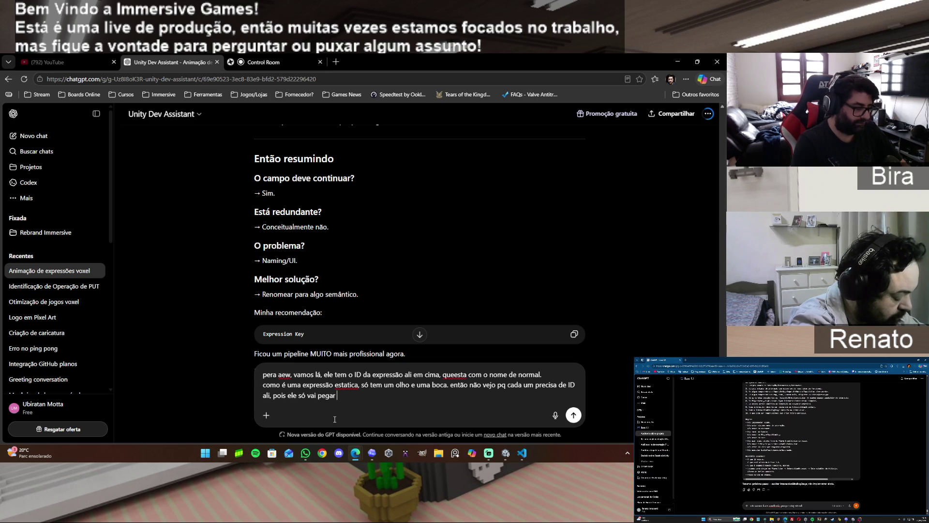
text(a boc)
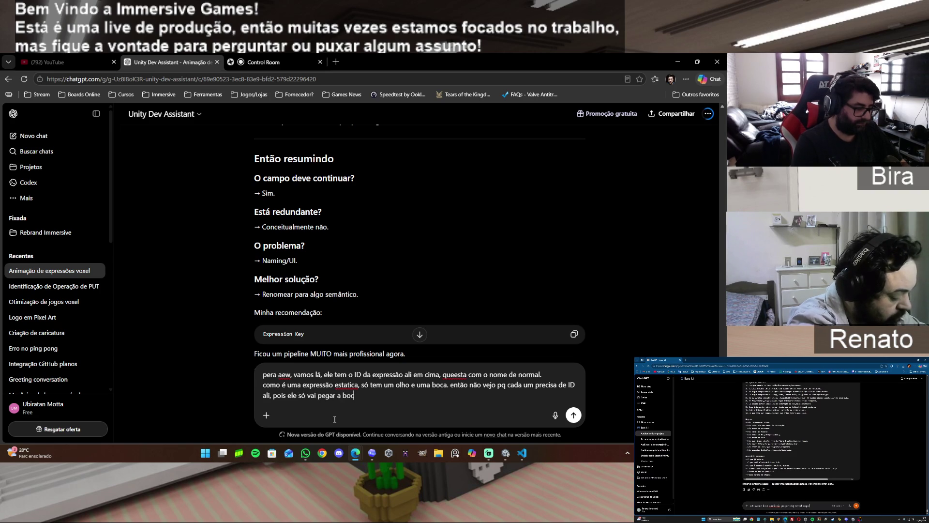
text(a e aplicar pegar o olho e aplicar)
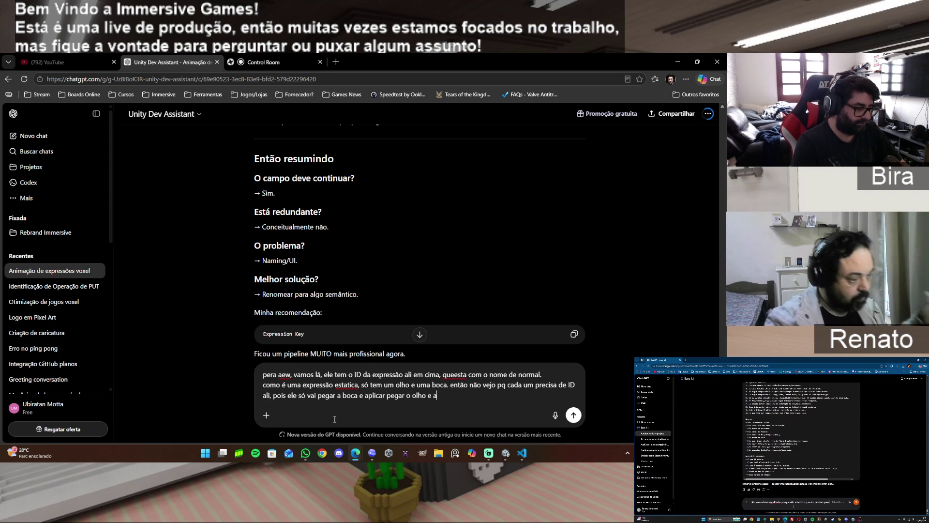
text(.)
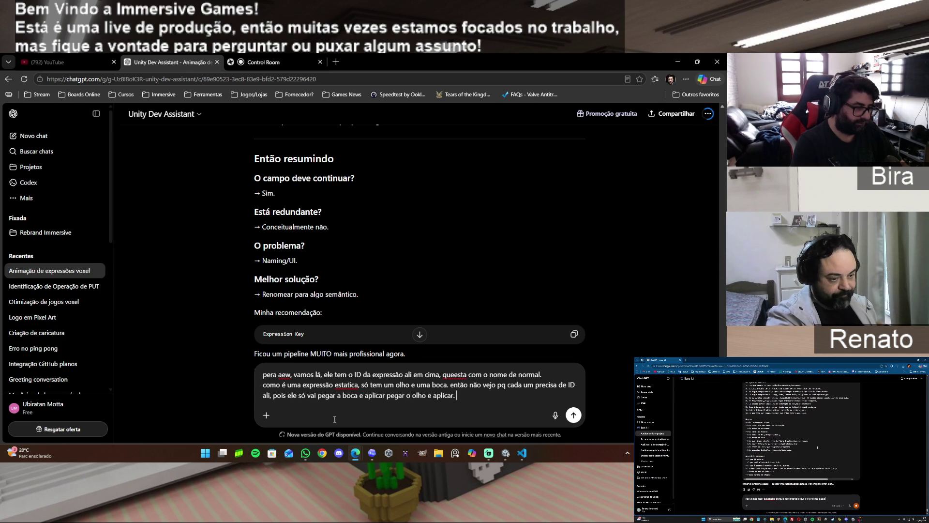
text( entende?)
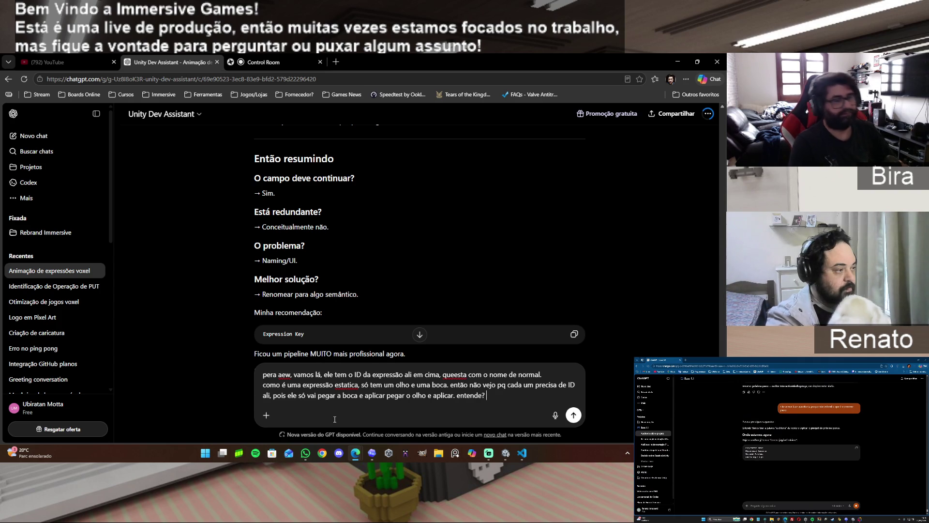
key(Return)
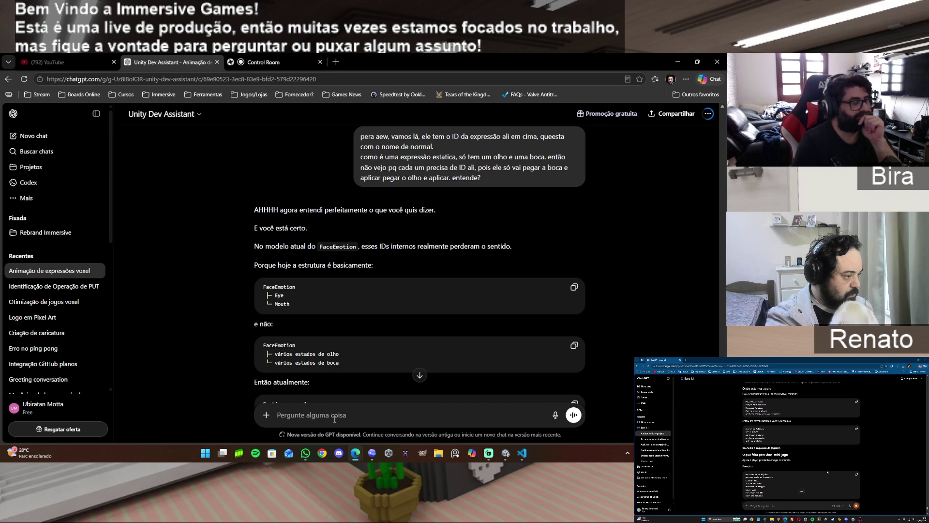
Scroll to the Resultado section, which reduces FaceEmotion to Id, SpriteLibrary, Eye Sprite Id and Mouth Sprite Id
scroll(505, 318, down, 1)
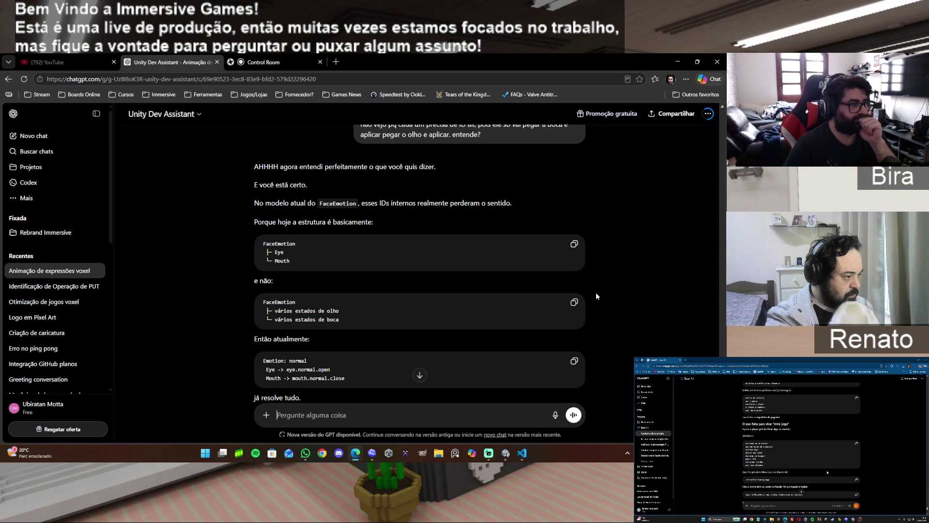
scroll(597, 293, down, 1)
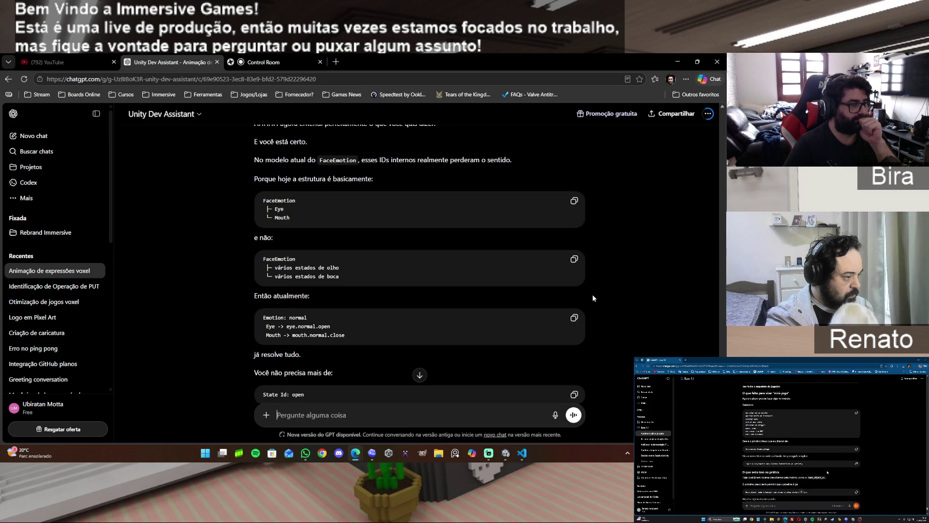
scroll(594, 297, down, 1)
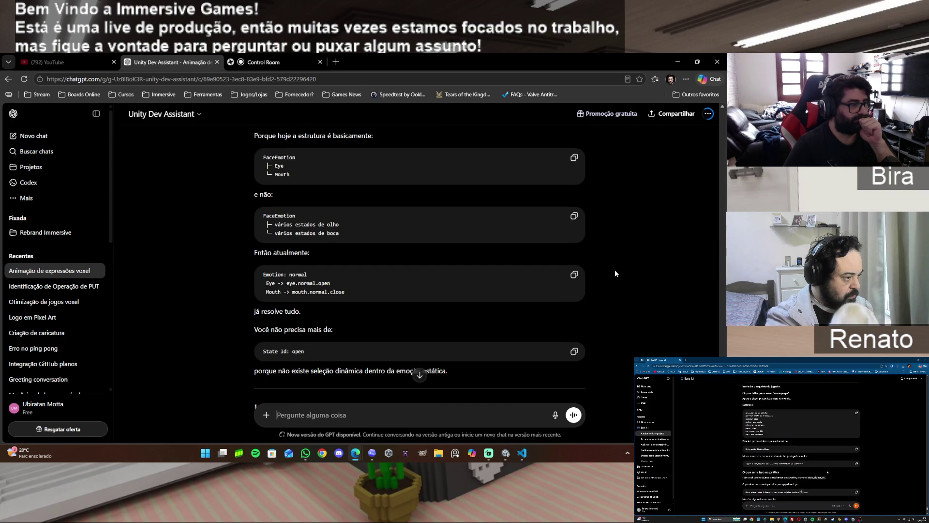
scroll(607, 285, down, 1)
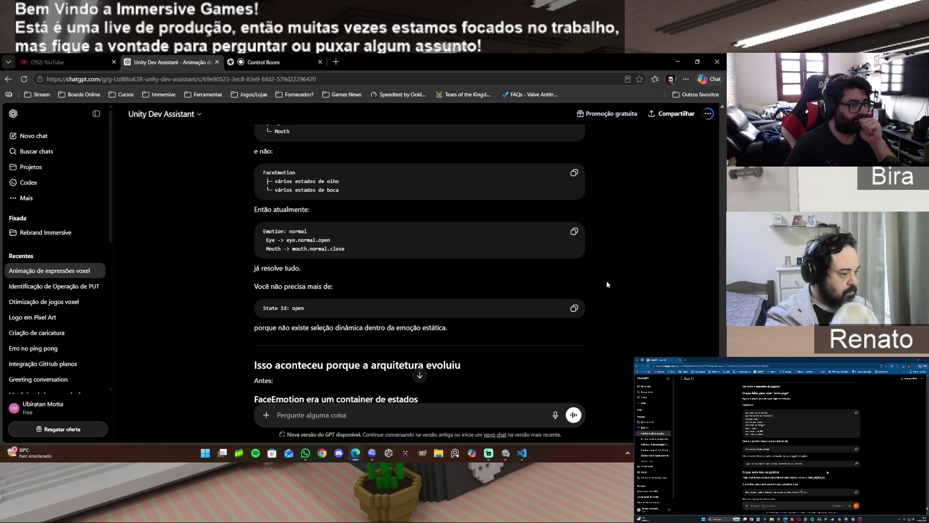
scroll(607, 284, down, 1)
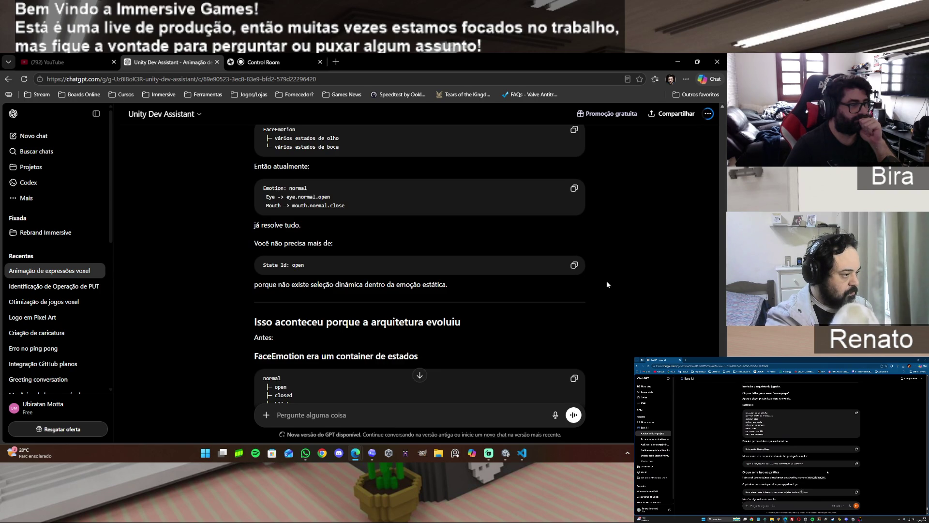
scroll(607, 282, down, 1)
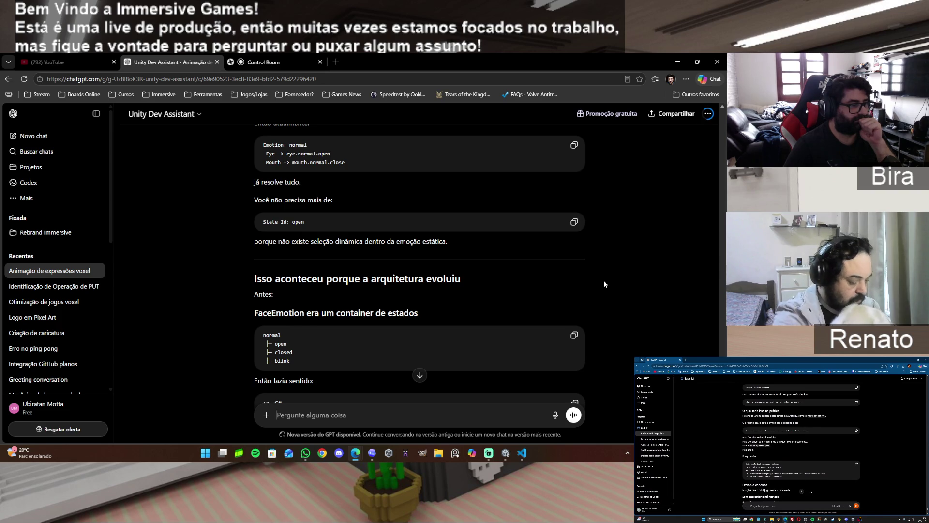
scroll(604, 284, down, 2)
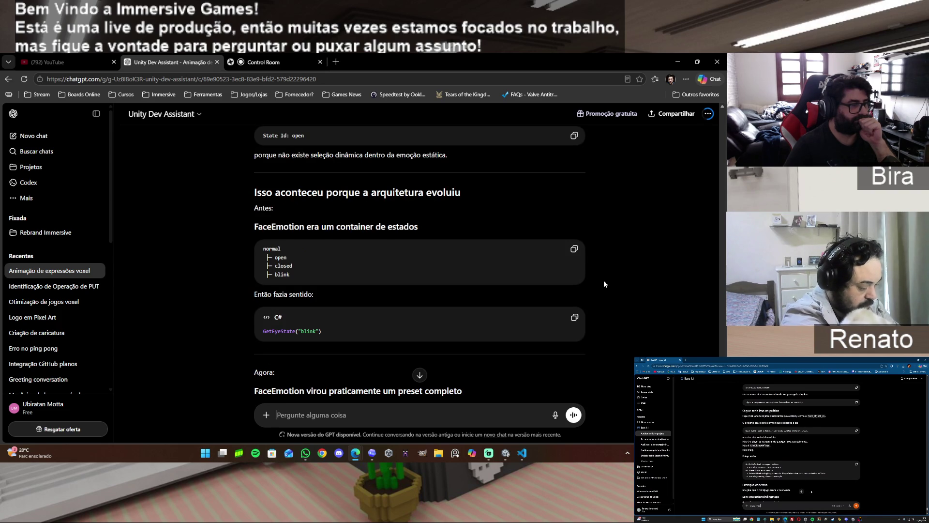
scroll(605, 284, down, 1)
scroll(605, 285, down, 1)
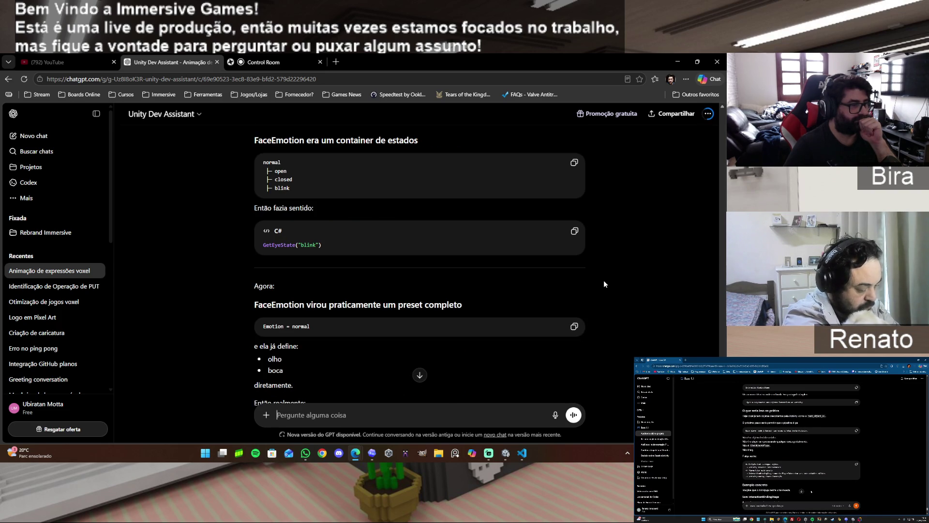
scroll(604, 284, down, 2)
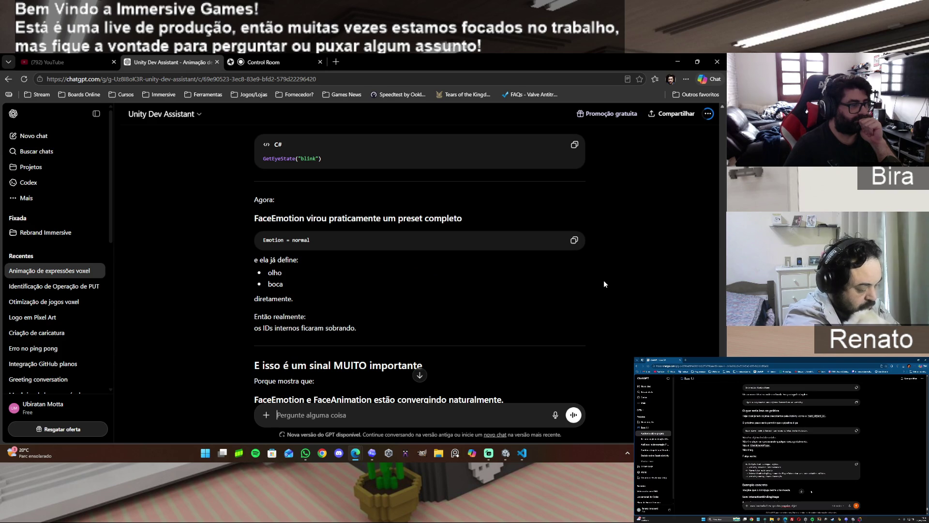
scroll(604, 284, down, 2)
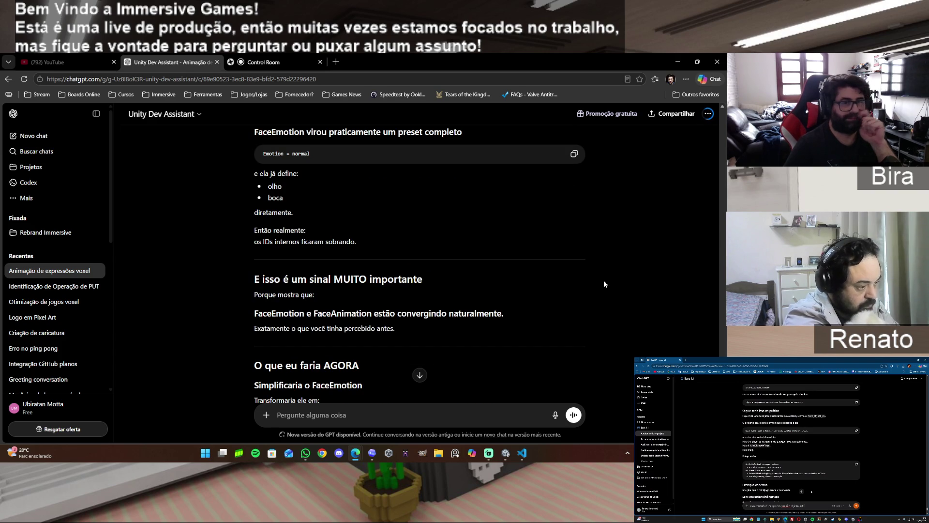
scroll(604, 285, down, 1)
scroll(605, 284, down, 10)
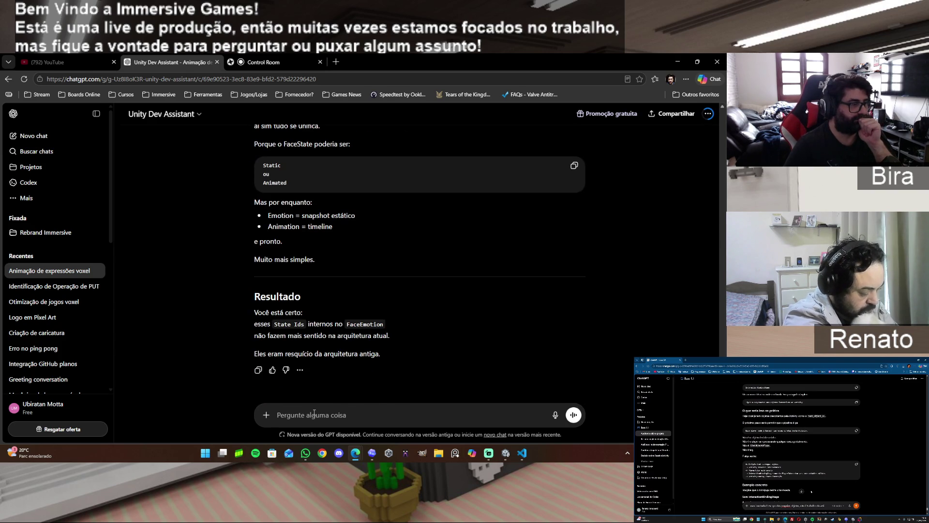
Send a reply saying the state IDs only made sense before because animation could use them, not anymore
text(acho )
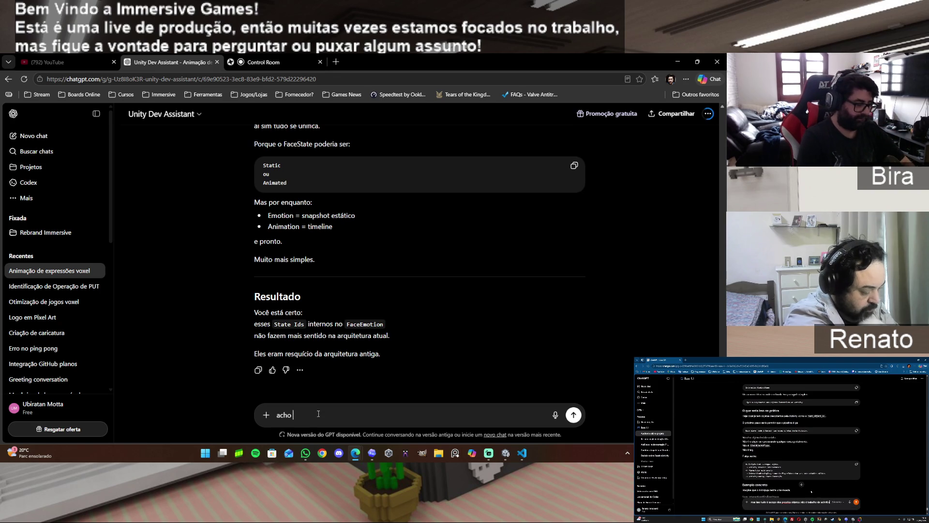
text(que nem antes )
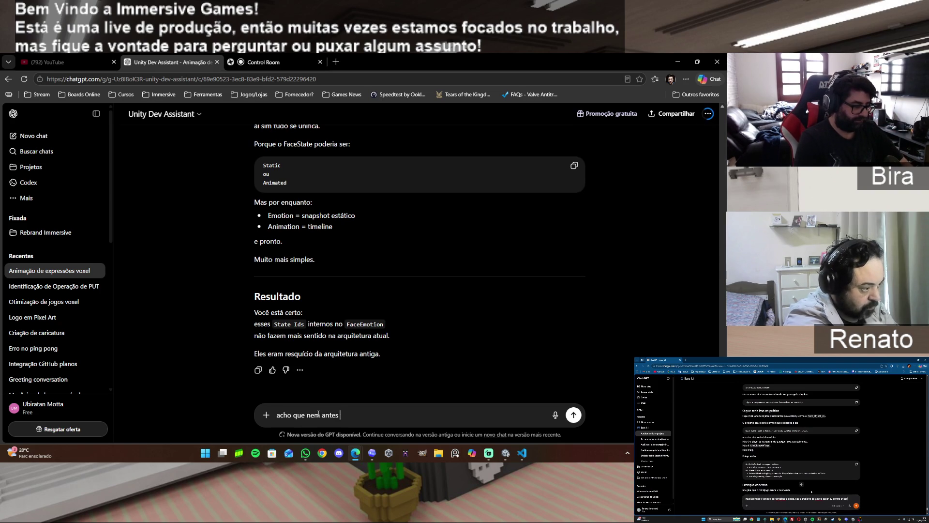
text(fazia sentid)
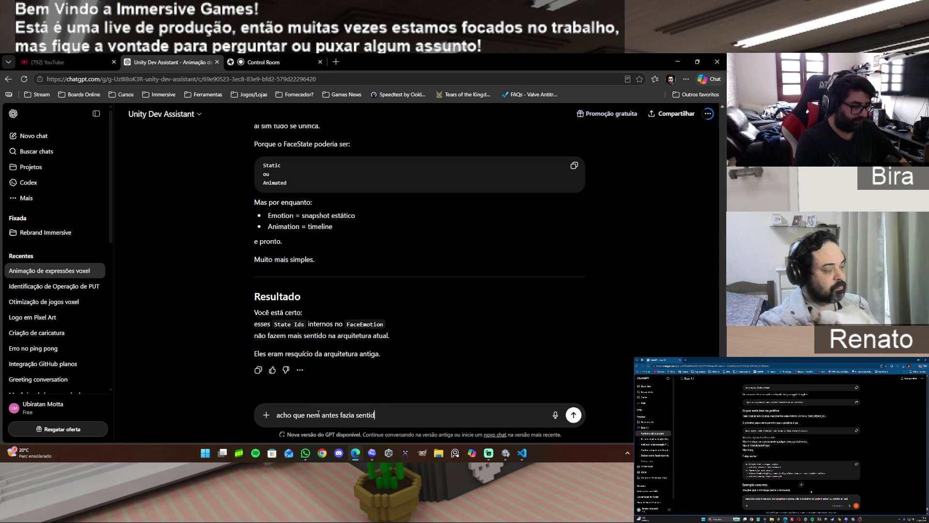
text(o, a gent)
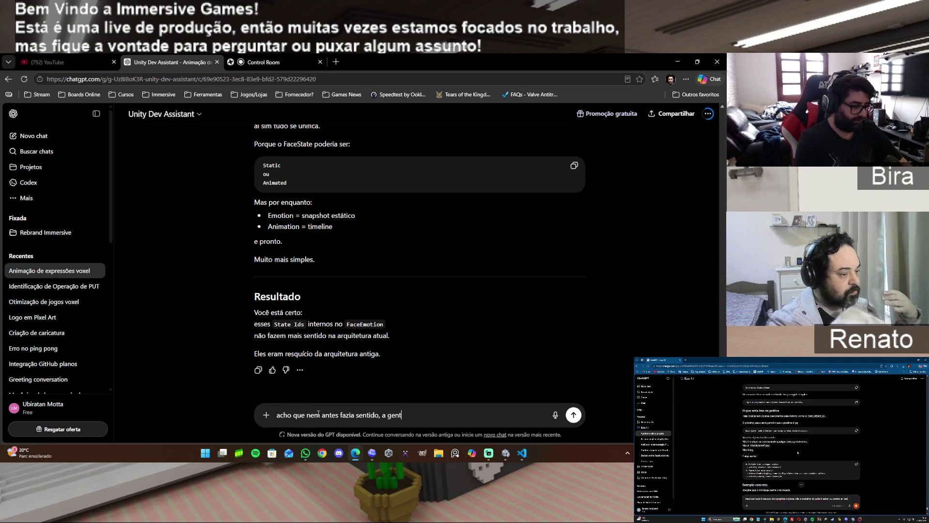
text(e que deixou p)
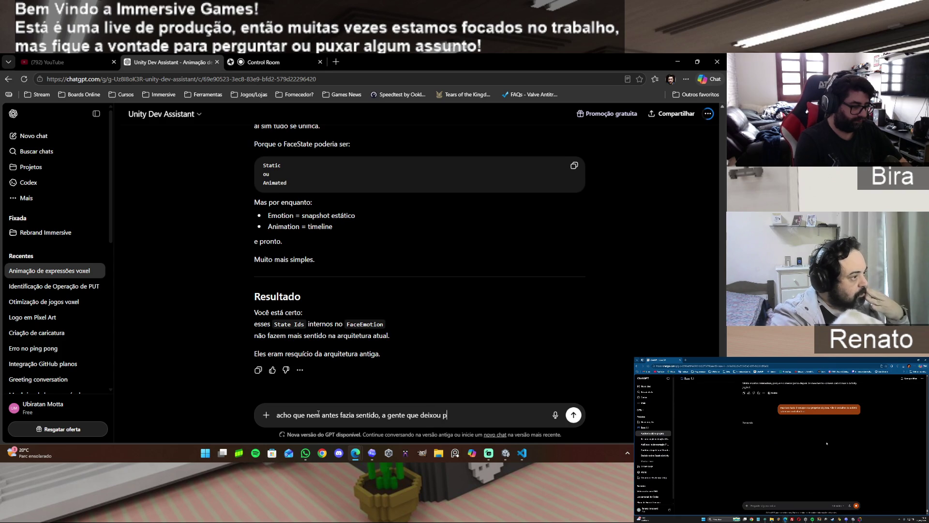
text(assar bati)
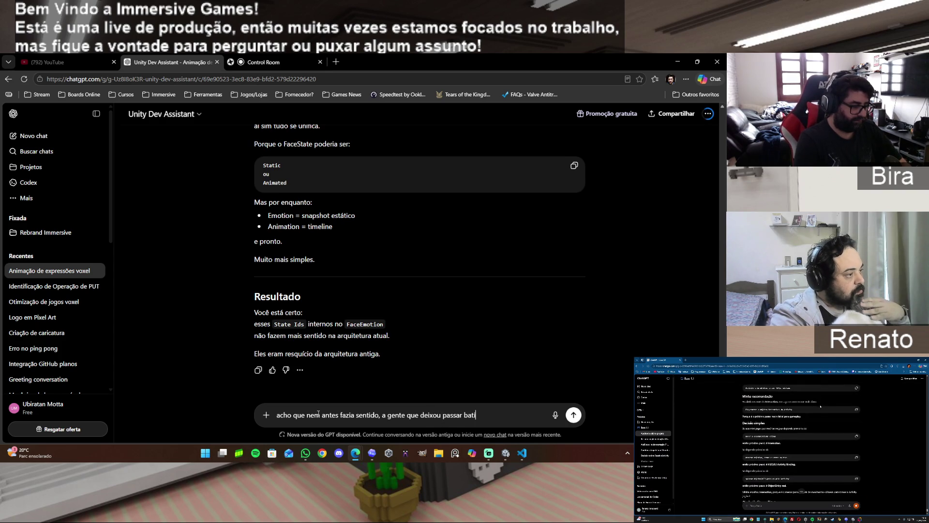
text(do)
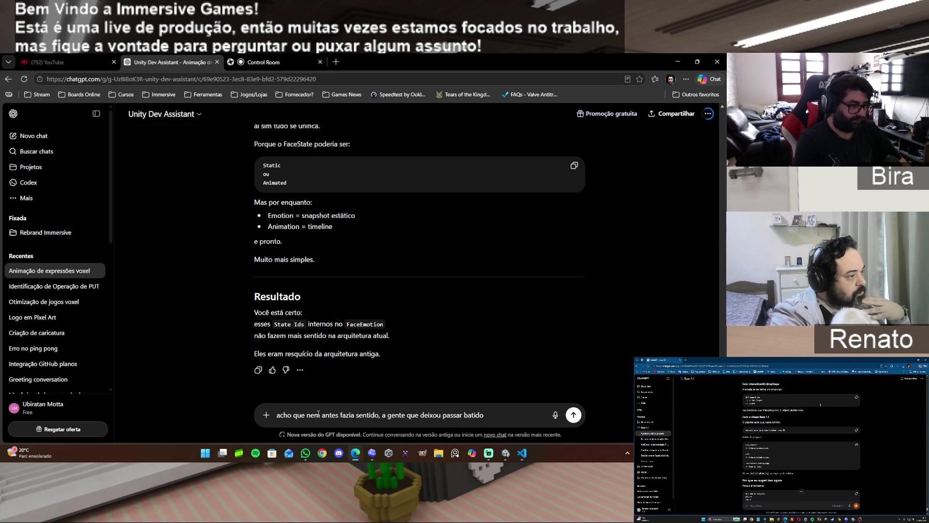
key(BackSpace)
key(BackSpace)
key(BackSpace)
key(BackSpace)
key(BackSpace)
key(BackSpace)
text(antes fazia sentido pq o)
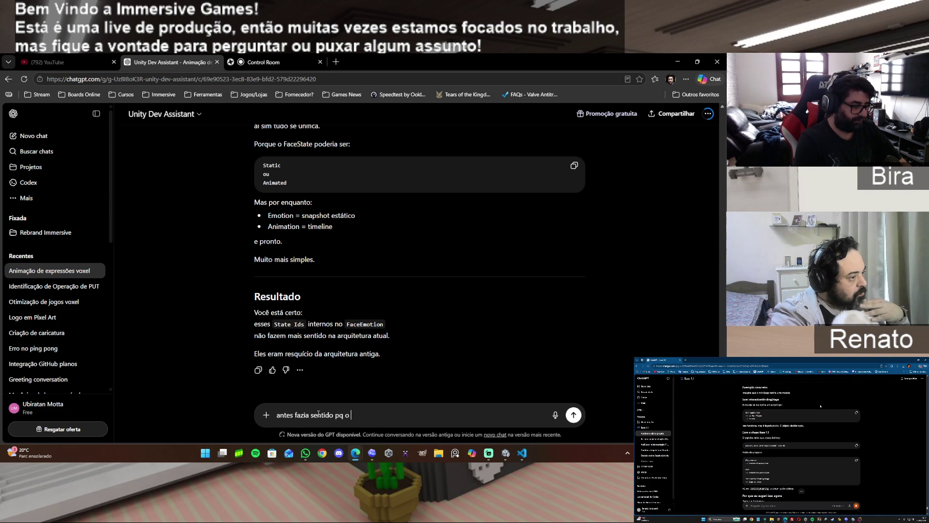
text( ani)
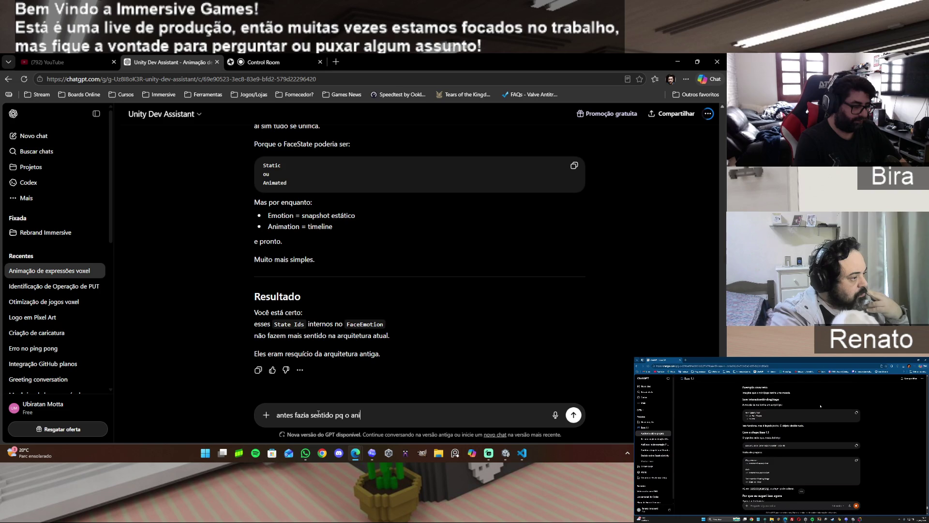
text(mation poder)
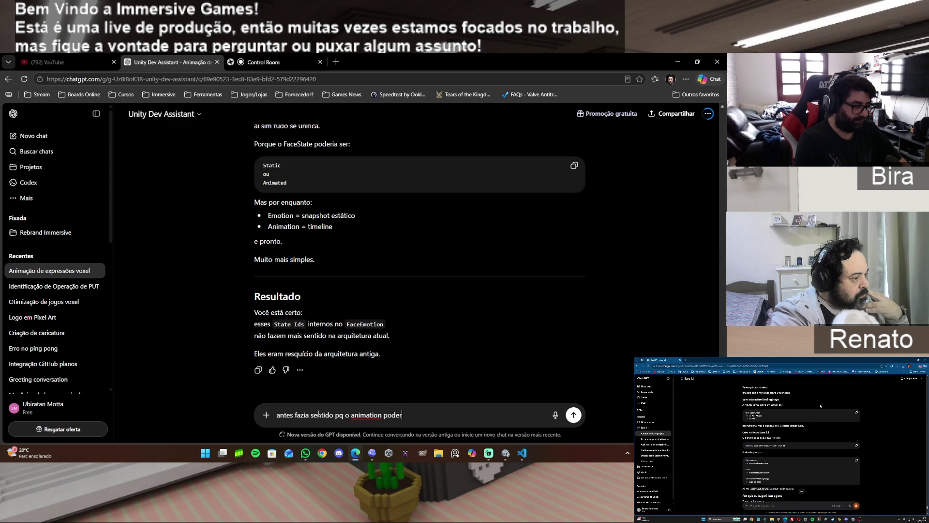
text(ia usar e)
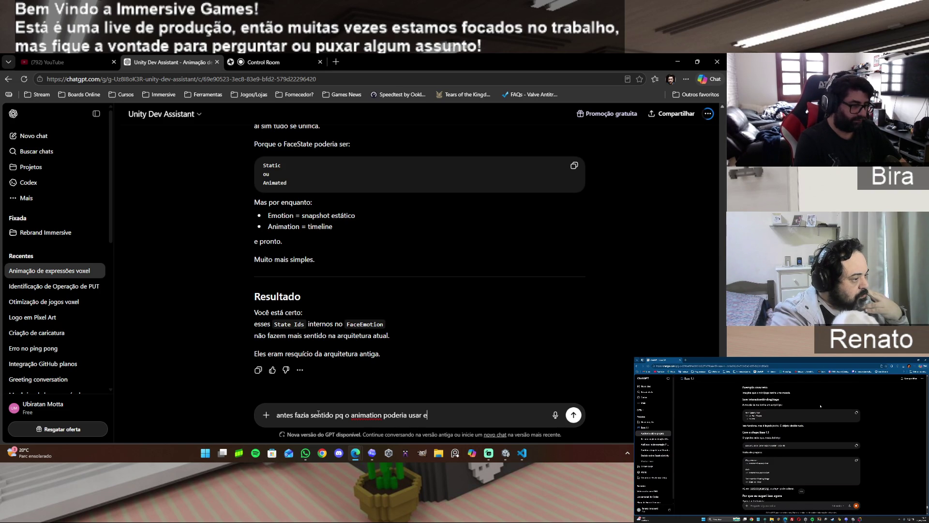
text(sses estad)
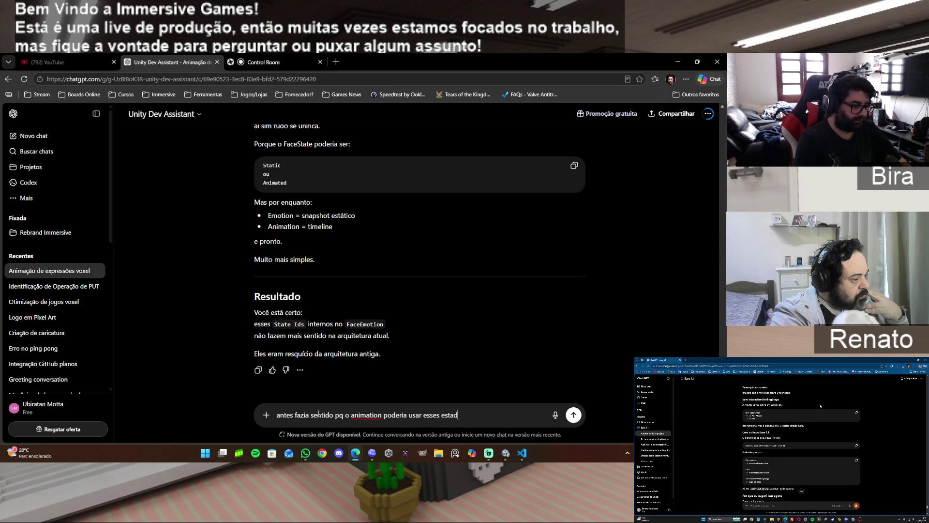
text(os pra animar,)
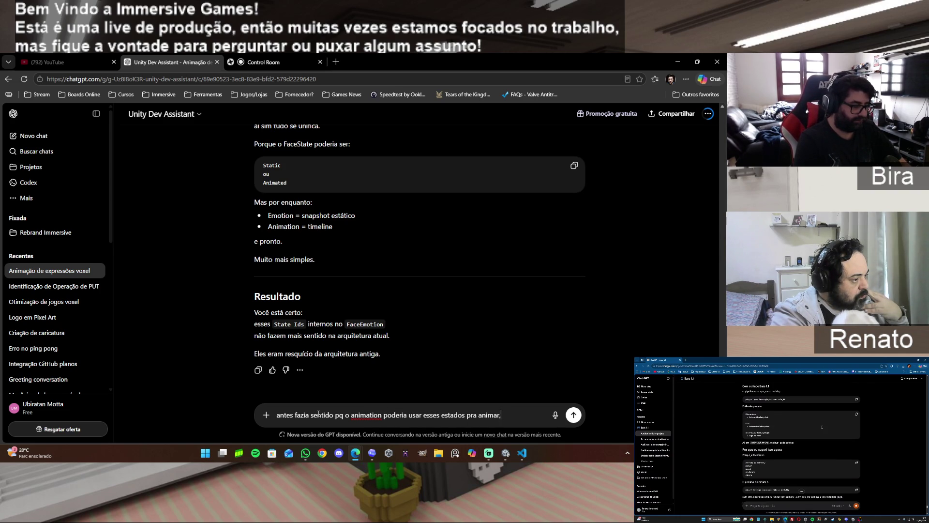
text( agora não m)
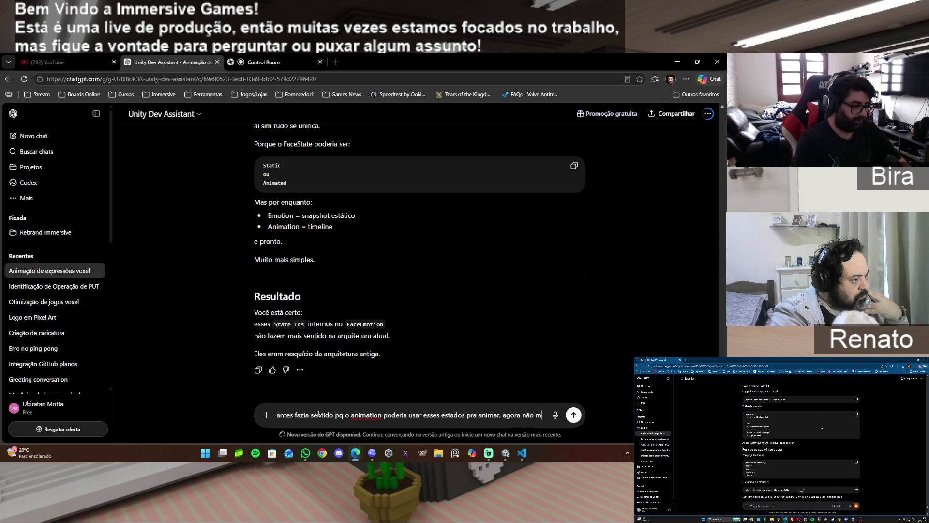
text(ais.)
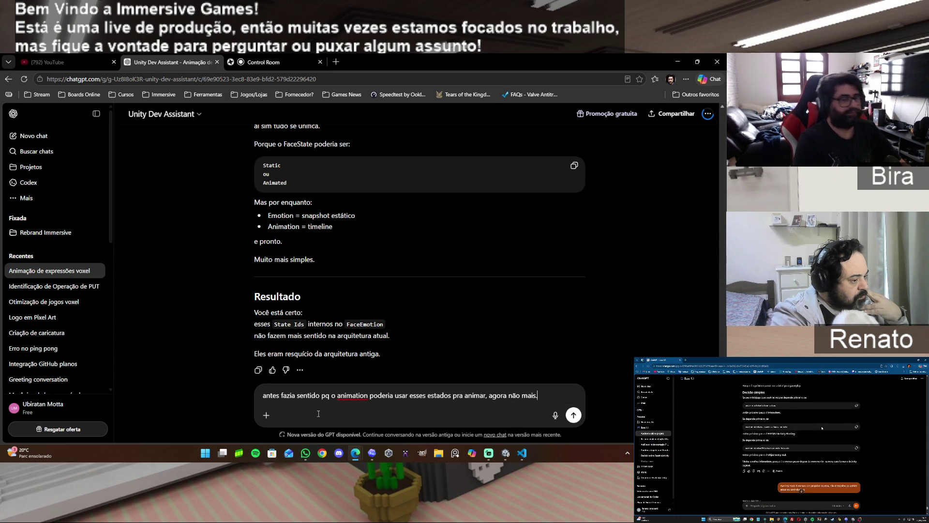
key(Return)
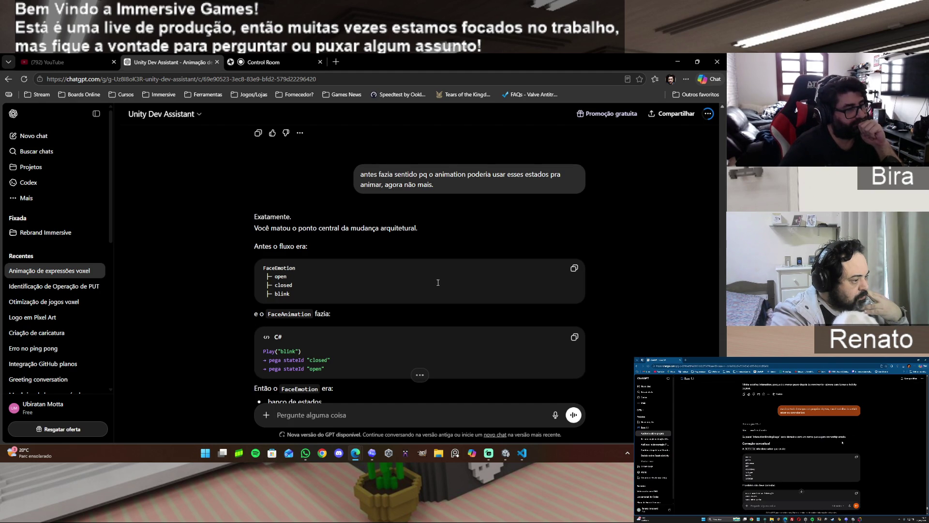
Read the reply through its FaceState proposal, then start asking for a Codex prompt changing only FaceExpression
scroll(442, 283, down, 2)
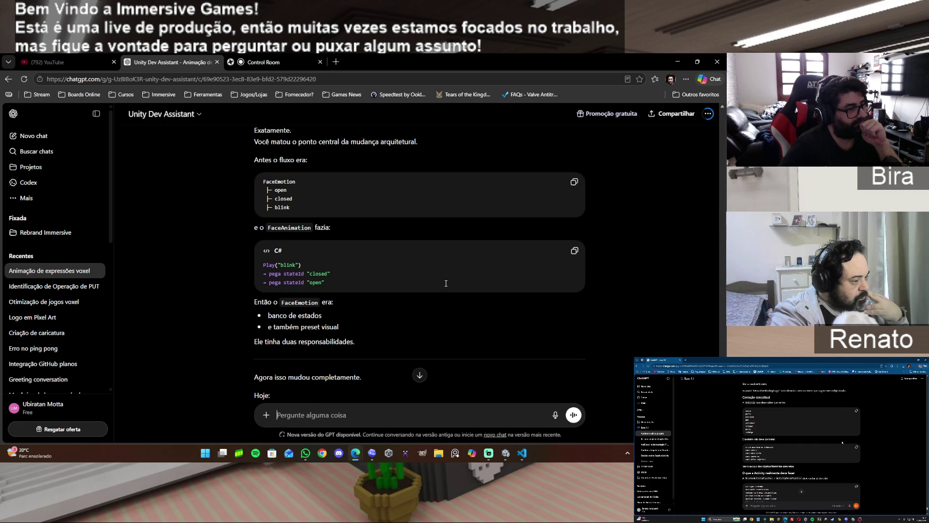
scroll(446, 283, down, 2)
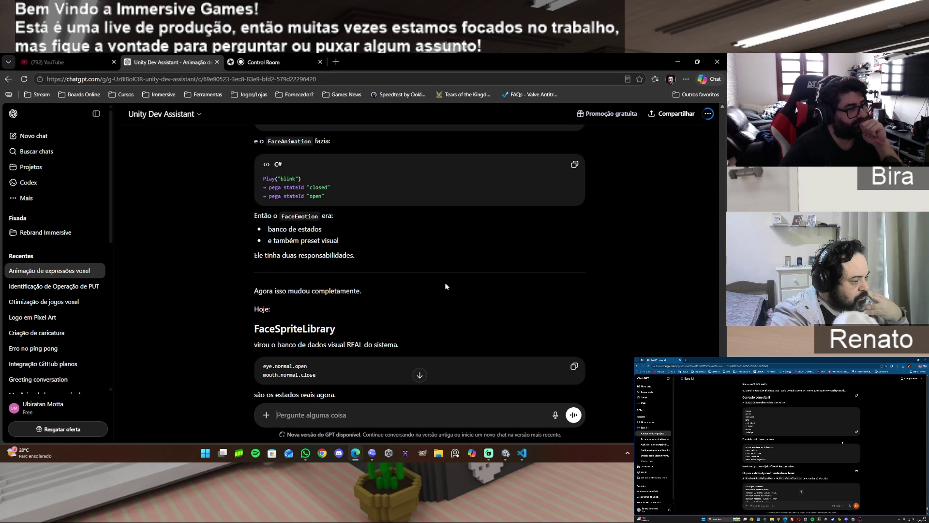
scroll(485, 306, down, 2)
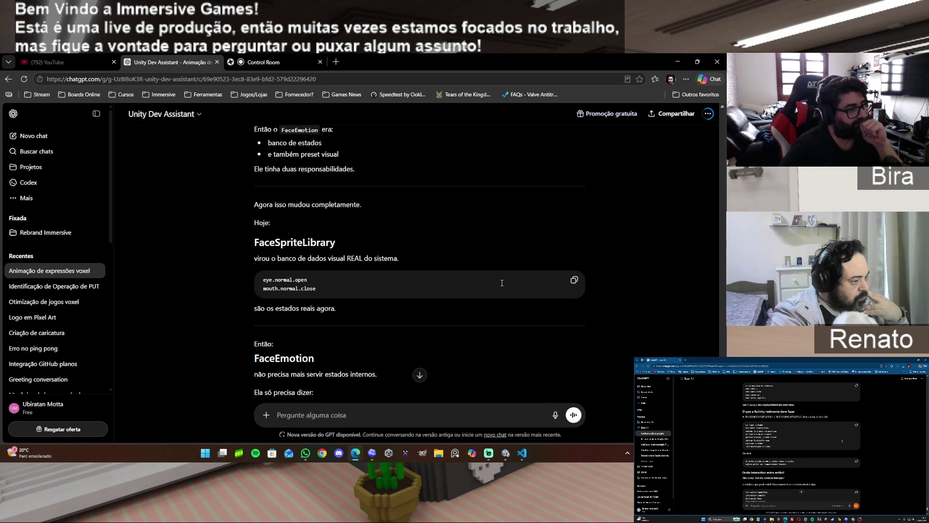
scroll(502, 283, down, 15)
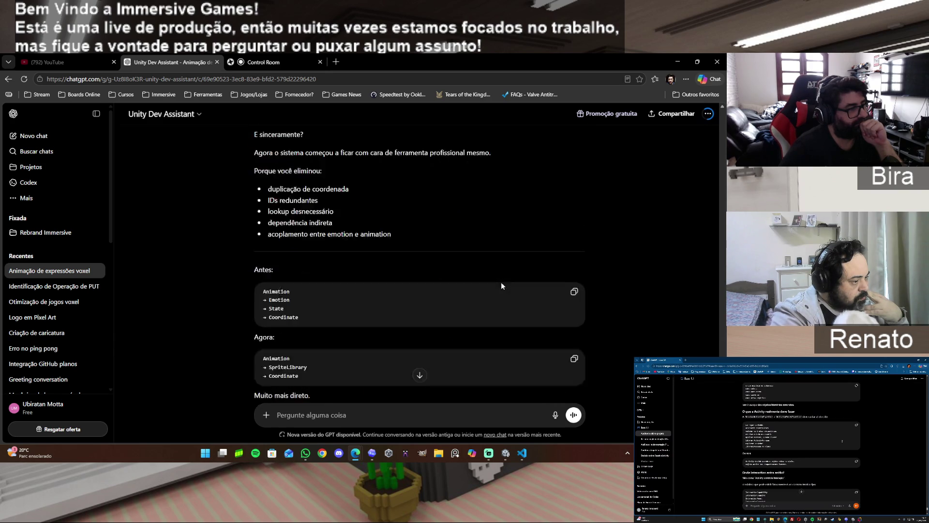
click(357, 410)
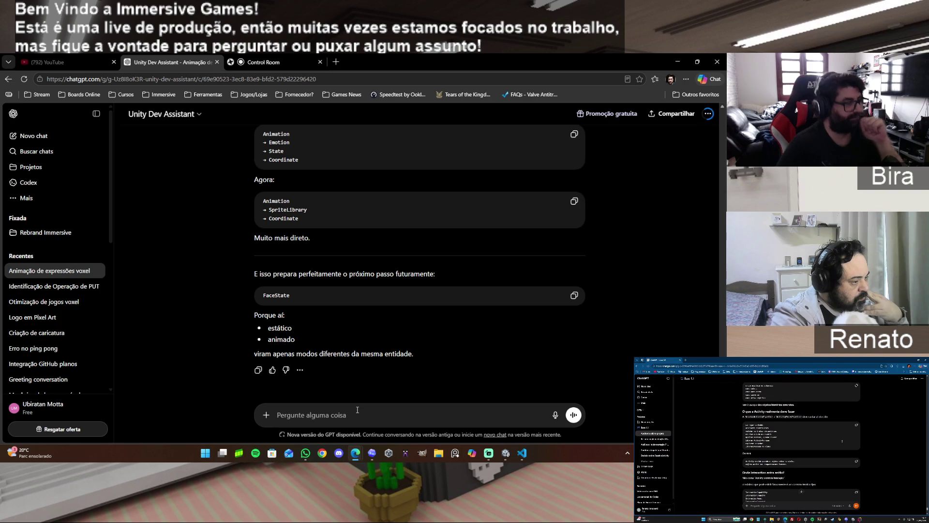
text(então )
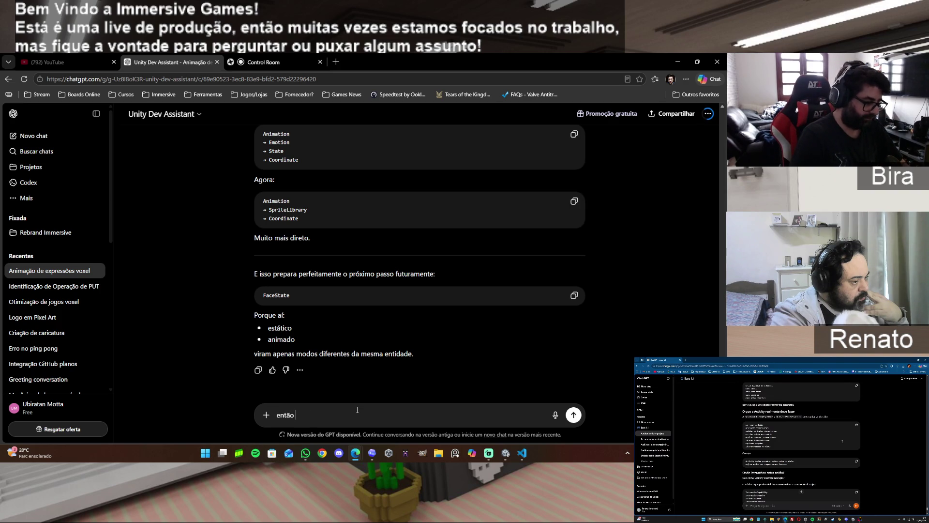
text(faca o prompt)
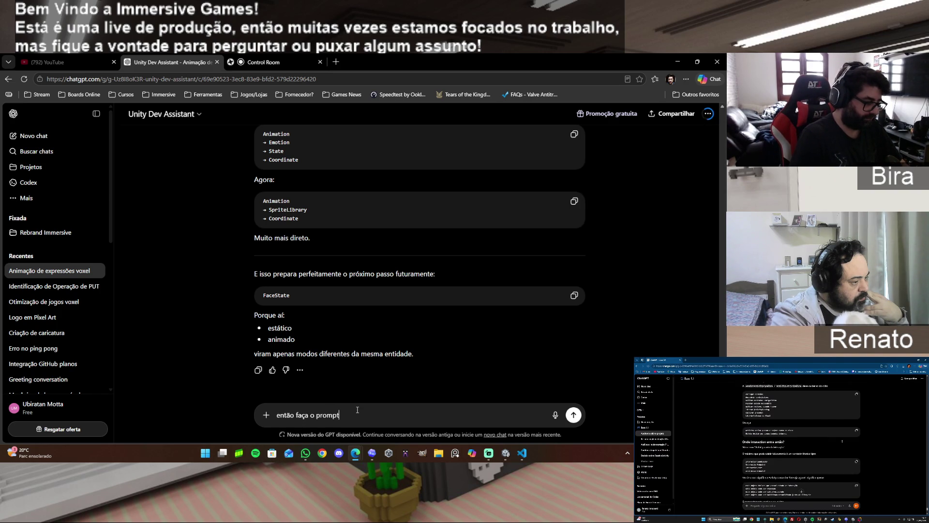
text( pro code)
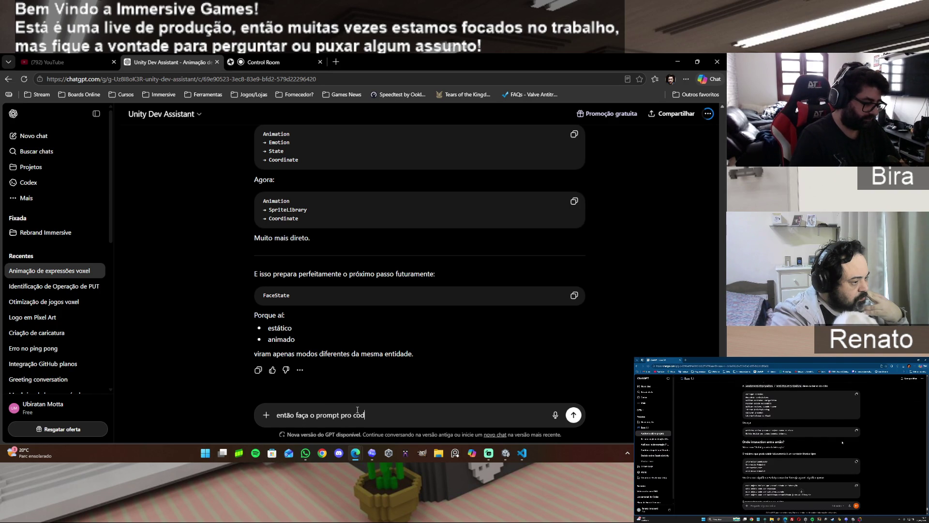
text(x ap)
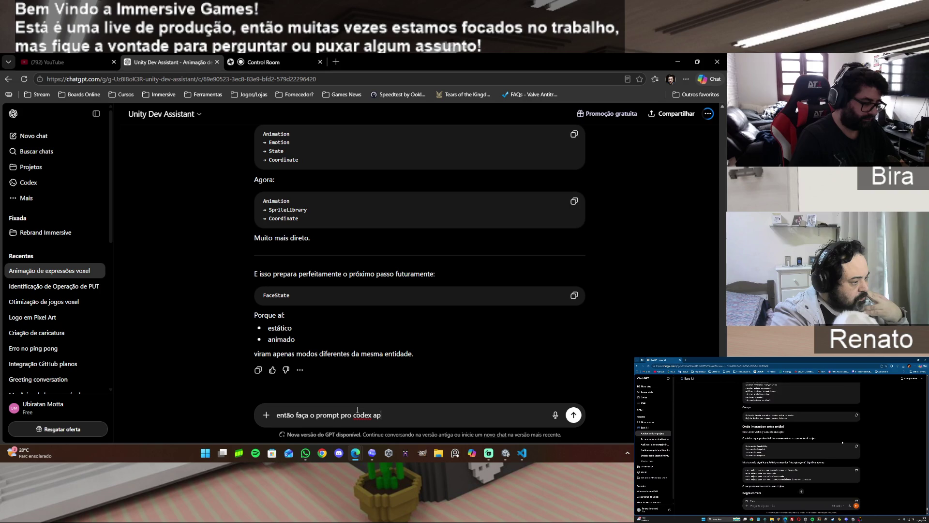
text(licar essa muda)
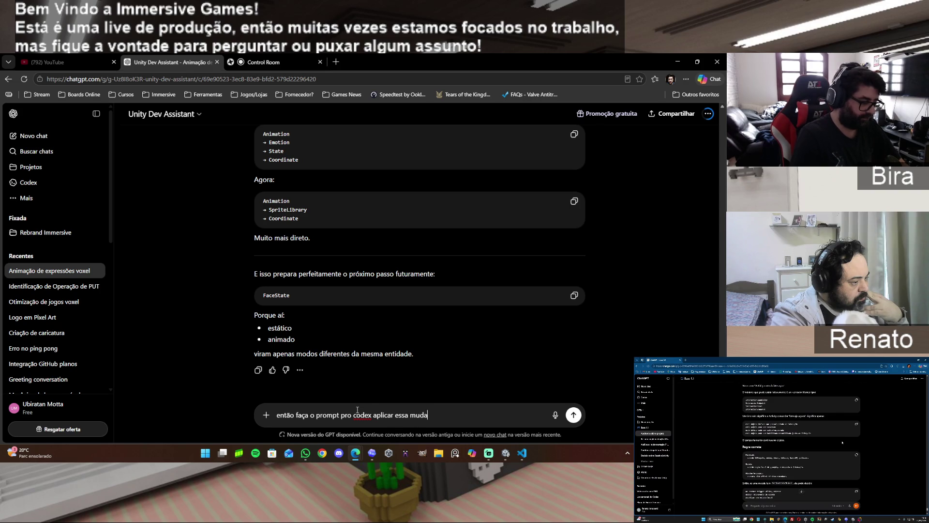
text(nça no )
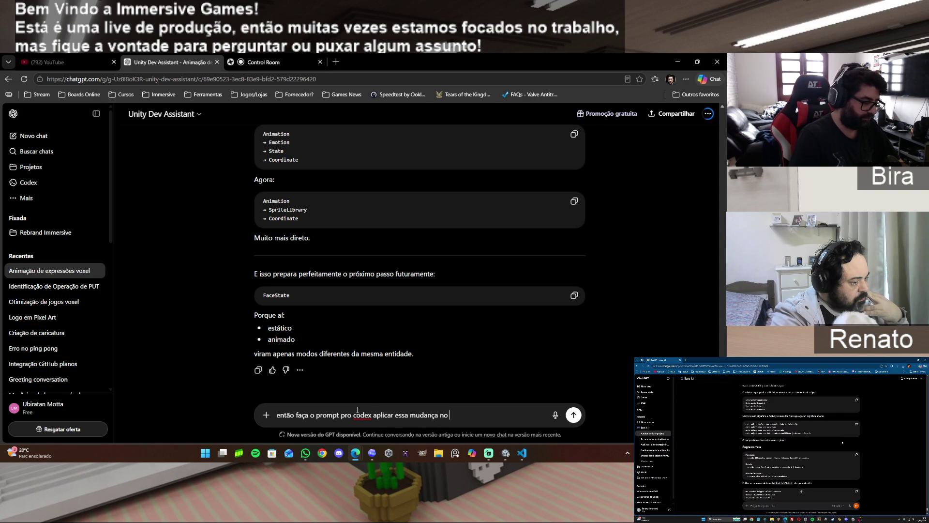
text(FaceE)
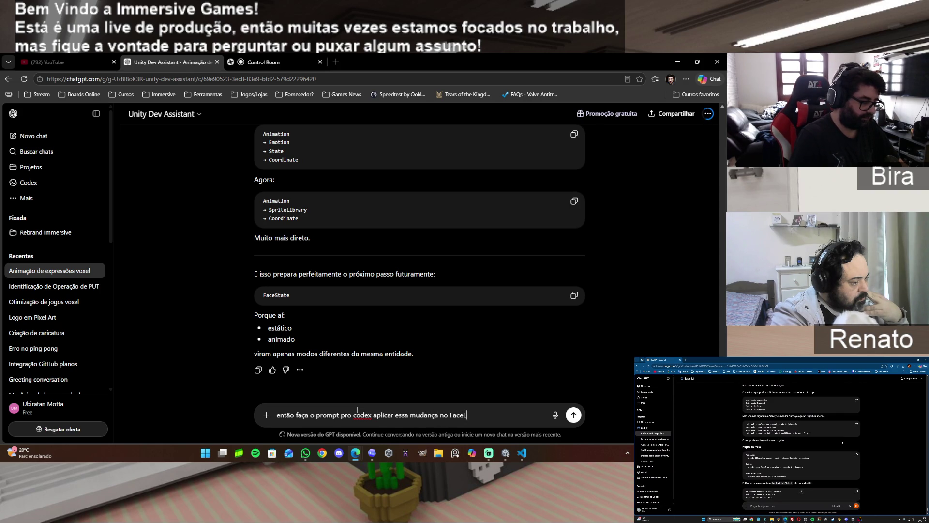
text(xpression)
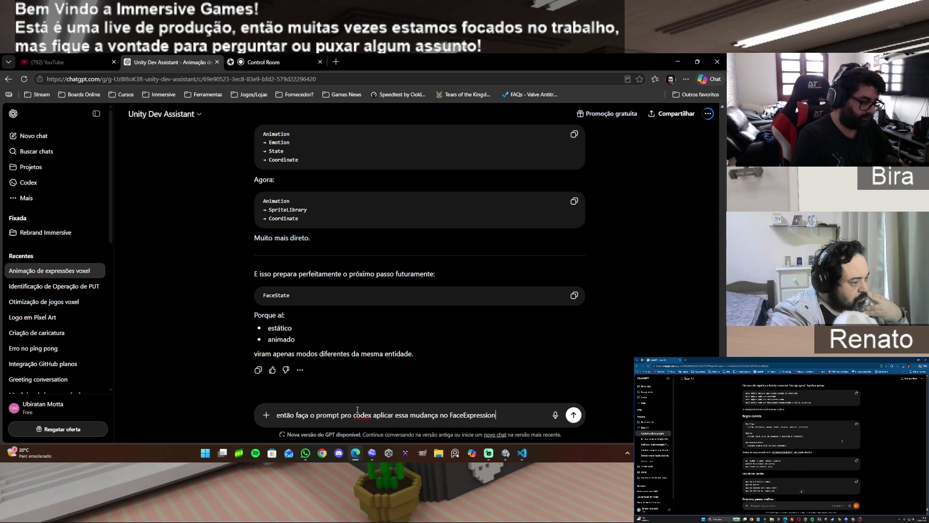
text( somente)
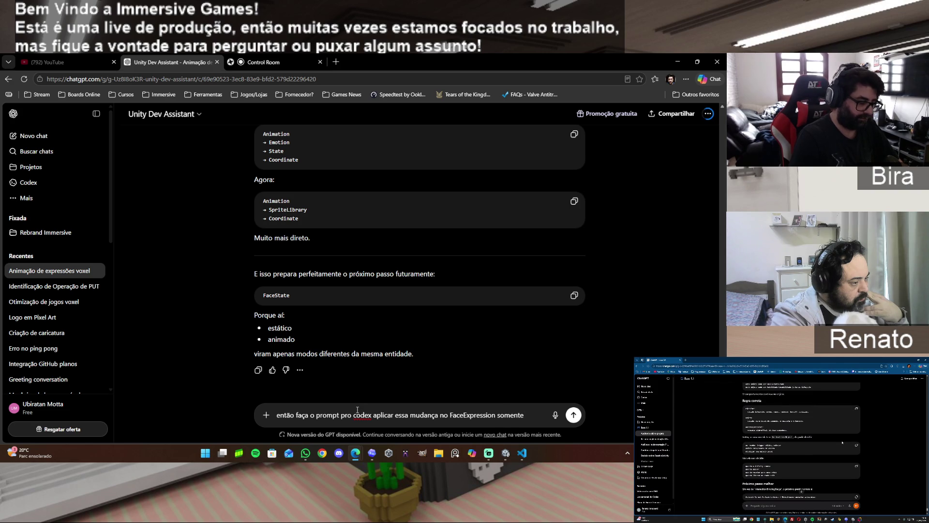
text(, no animatio)
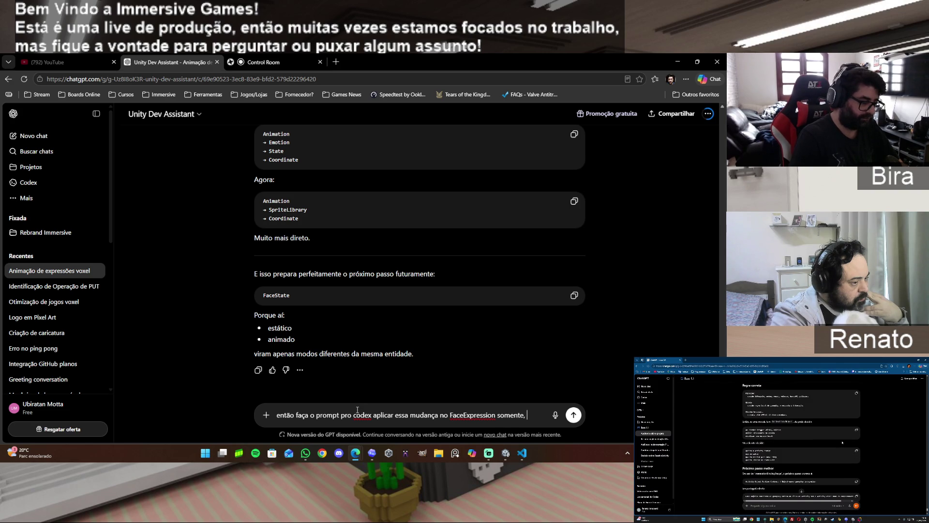
text(n)
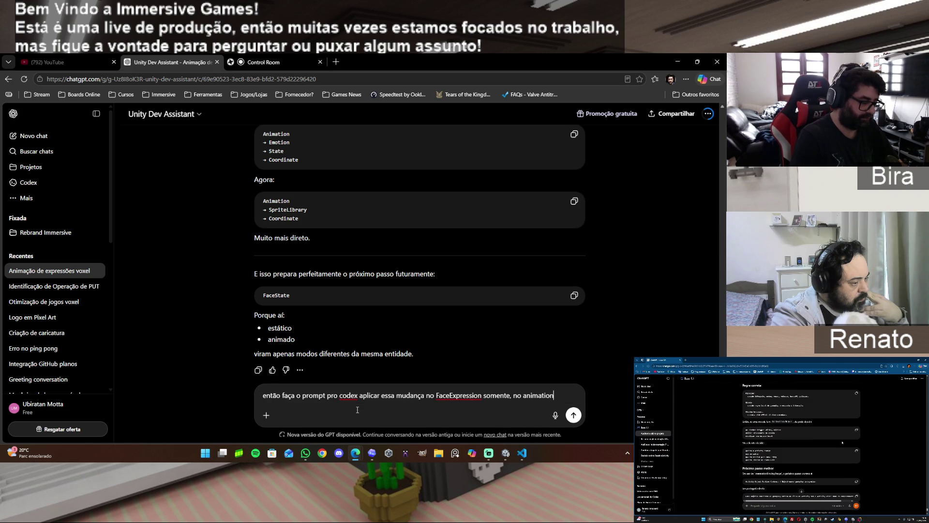
text( teremos )
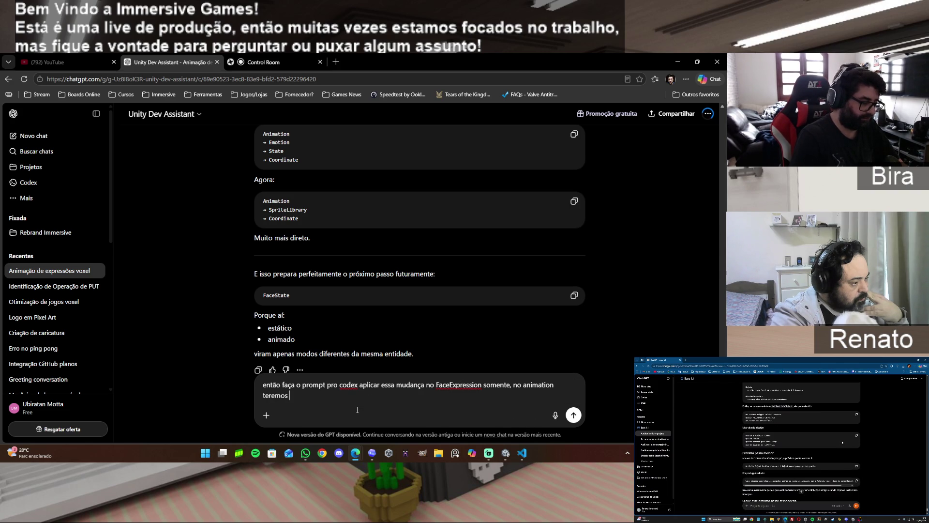
text(outras mudan)
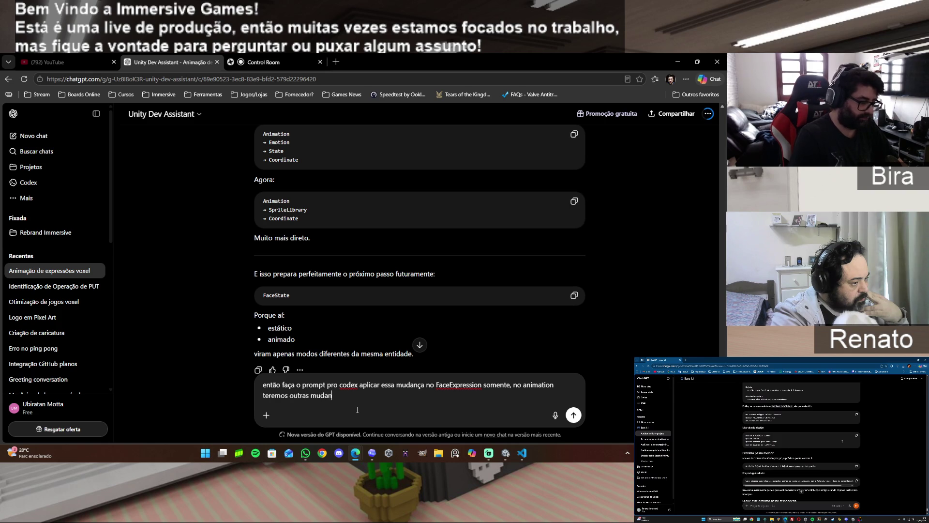
text(ças que já p)
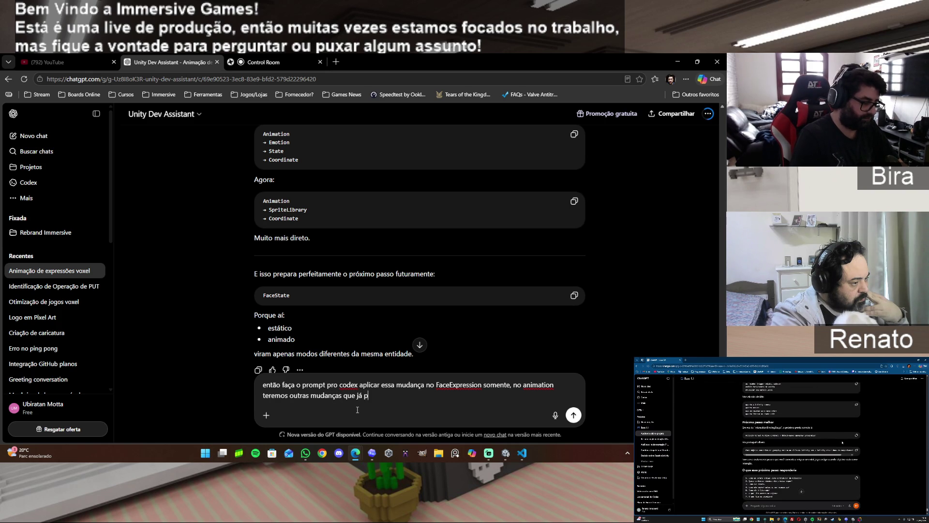
text(ercebi,)
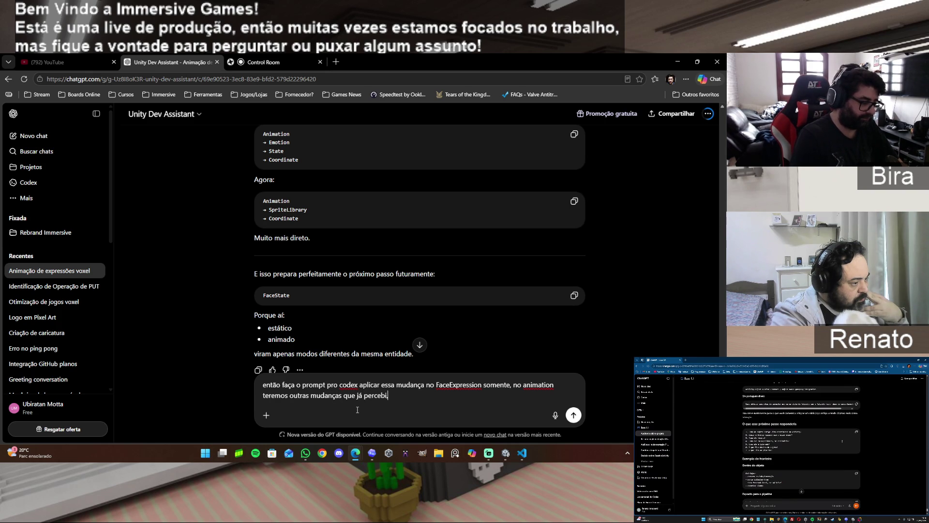
text( mas vamos tr)
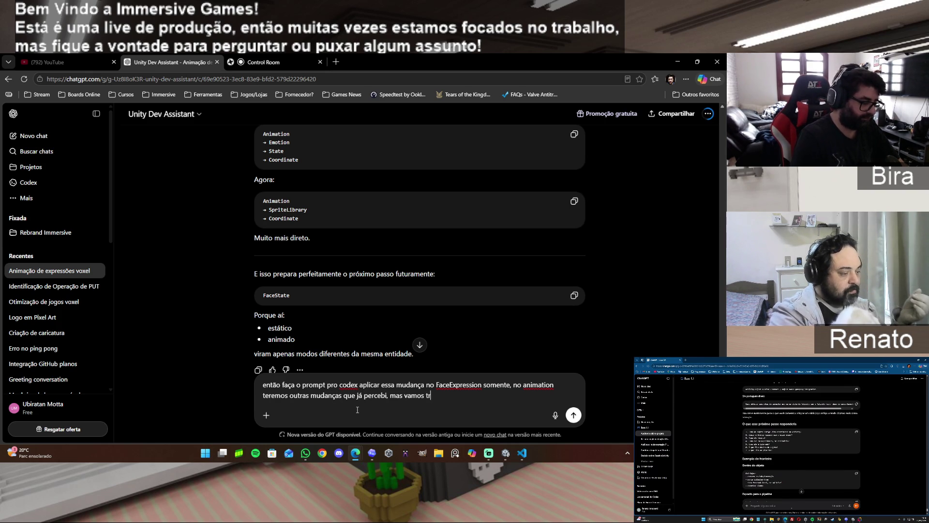
text(atar essa pri)
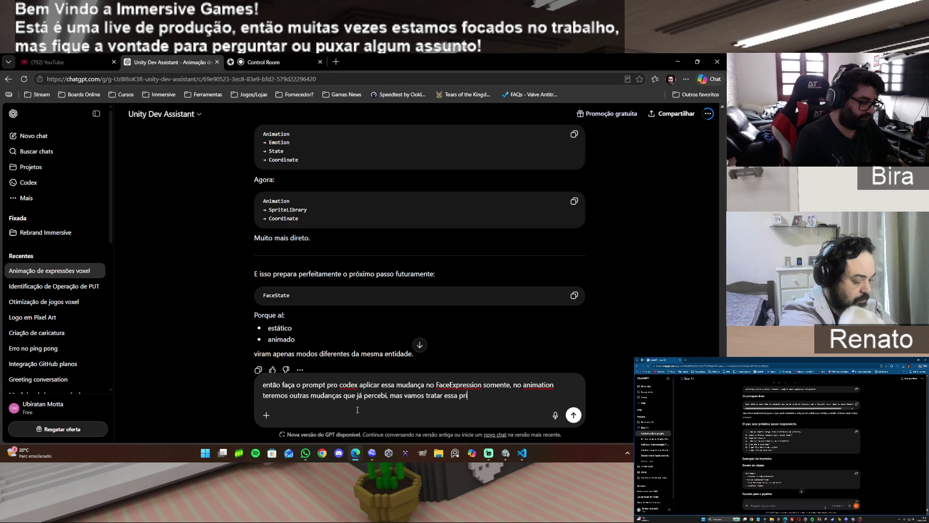
text(meiro)
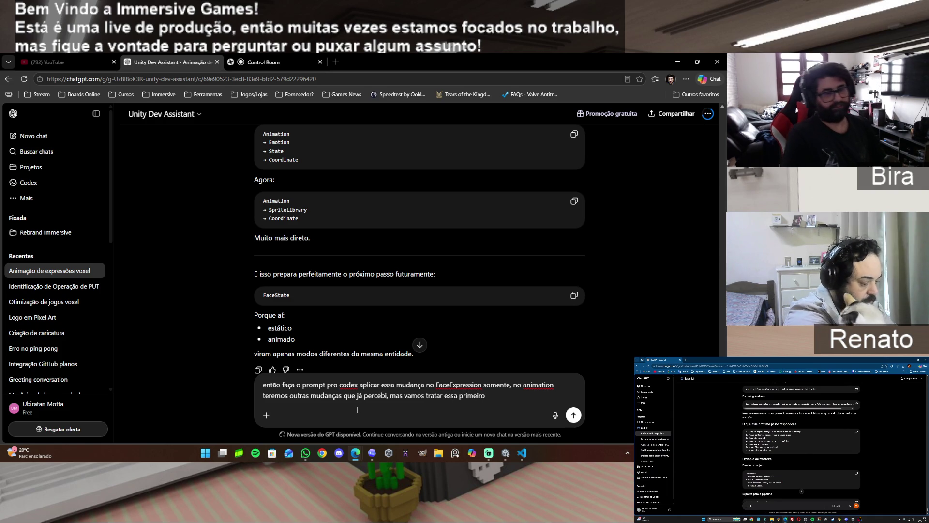
Send the request for a Codex prompt that changes only FaceExpression, leaving animation for later
key(Return)
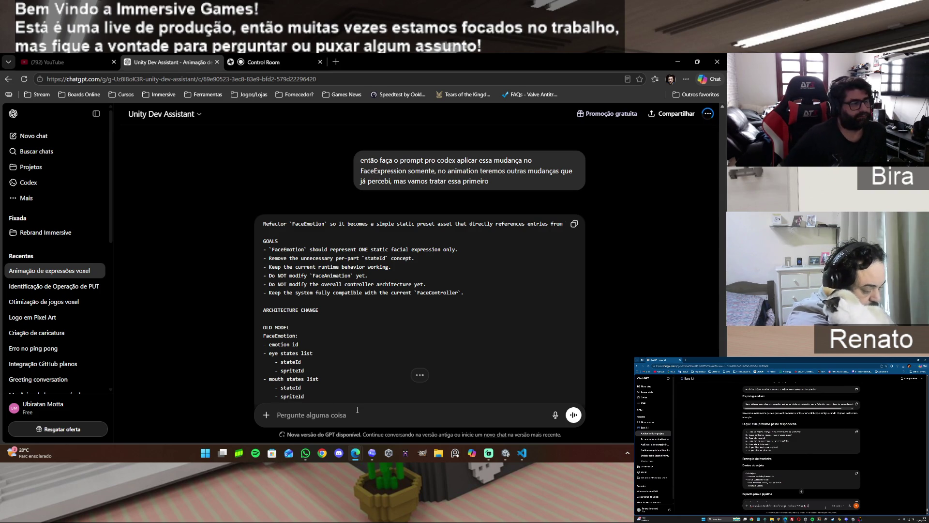
Read through the generated Codex prompt that refactors FaceEmotion into a simple static preset asset
scroll(400, 336, down, 1)
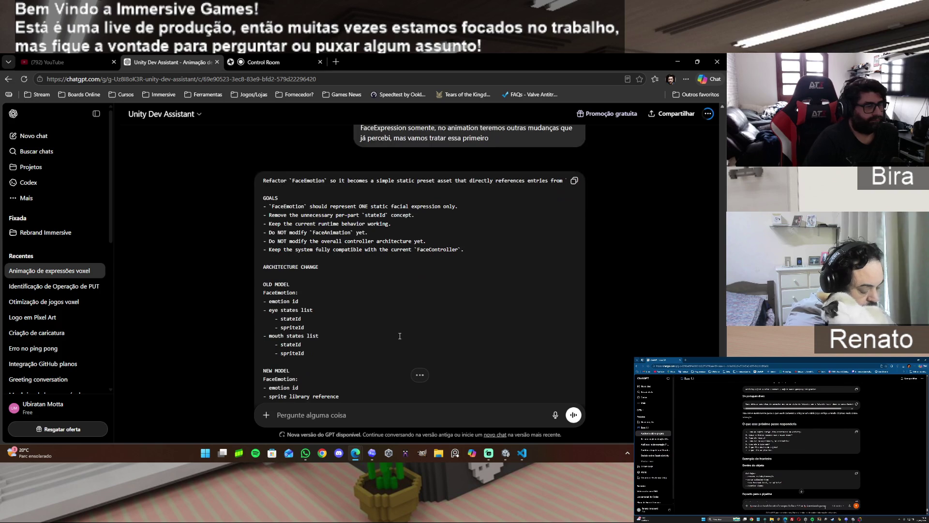
scroll(400, 327, down, 2)
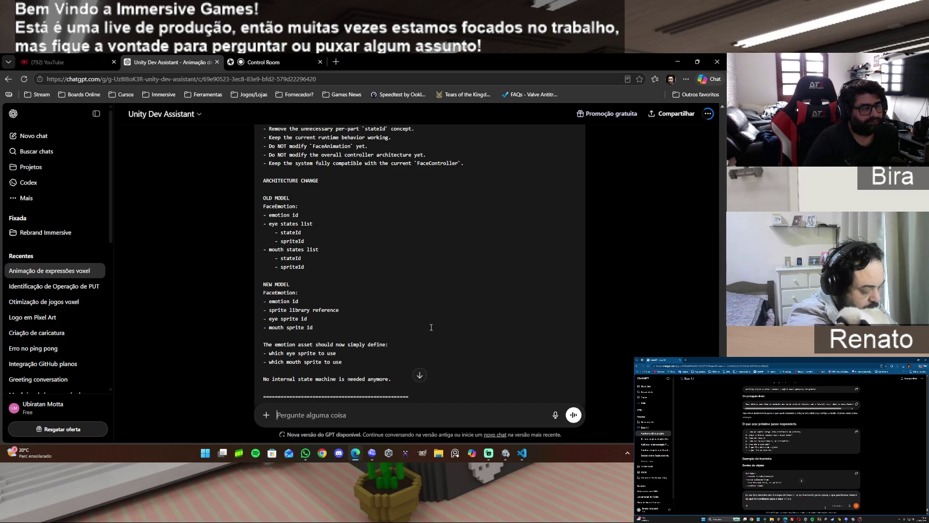
scroll(432, 327, down, 1)
scroll(432, 327, down, 8)
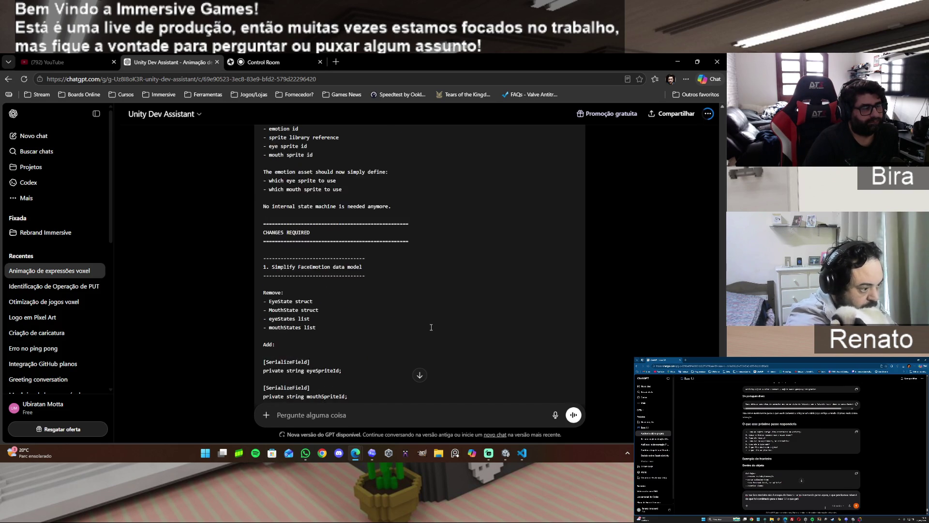
scroll(431, 327, down, 10)
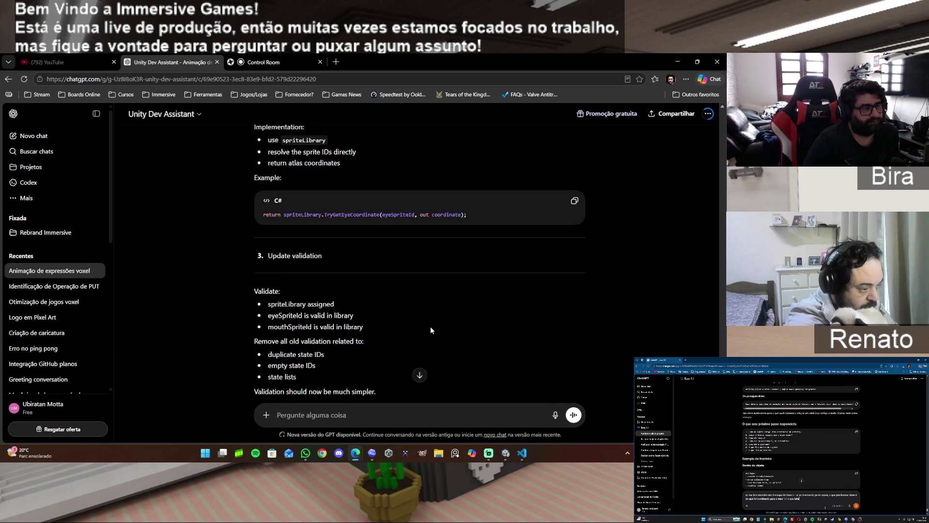
scroll(431, 327, down, 5)
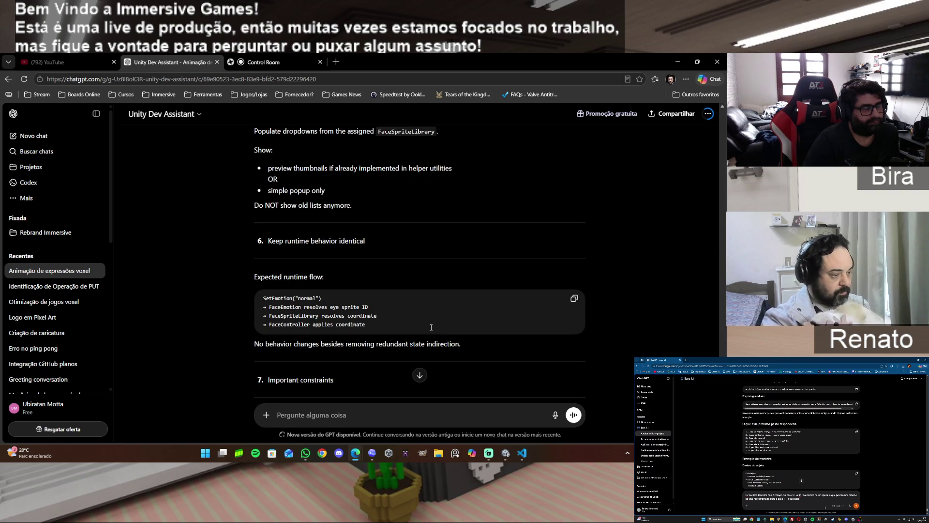
scroll(432, 327, down, 5)
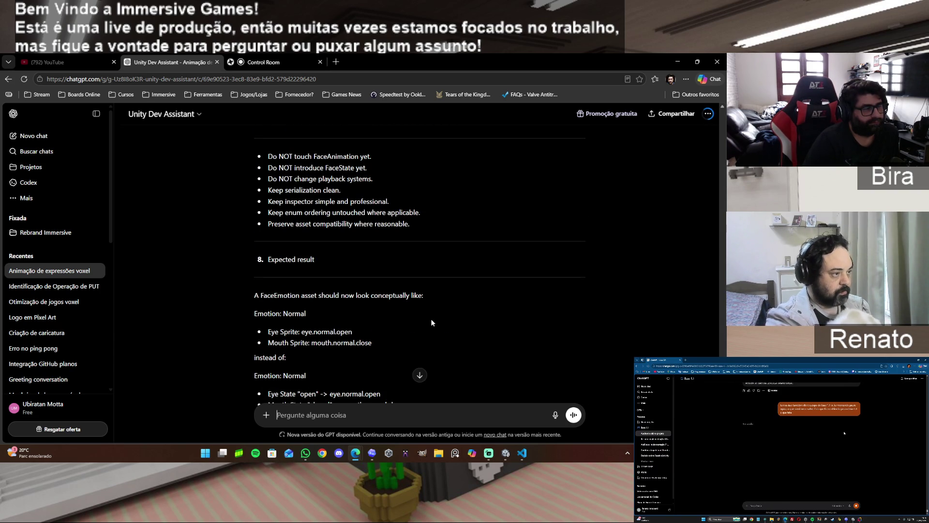
scroll(431, 319, down, 2)
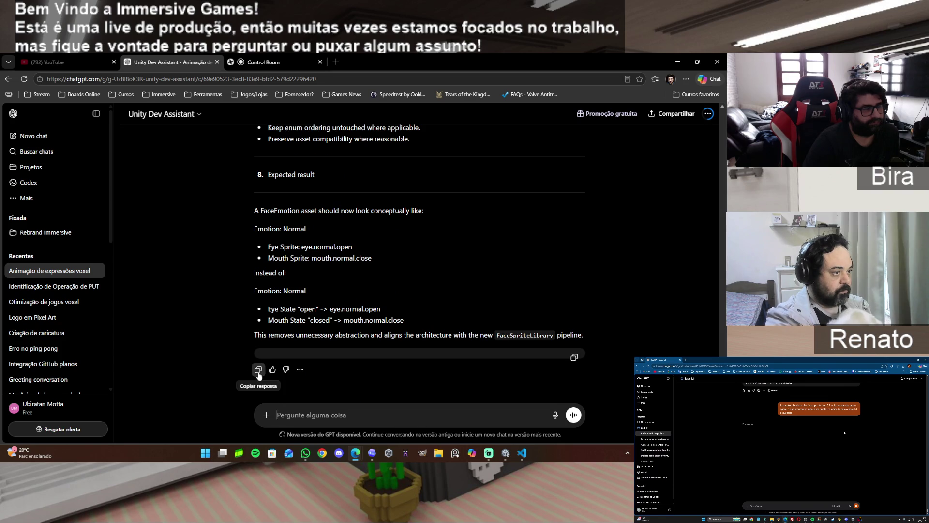
scroll(609, 350, up, 5)
scroll(609, 350, up, 8)
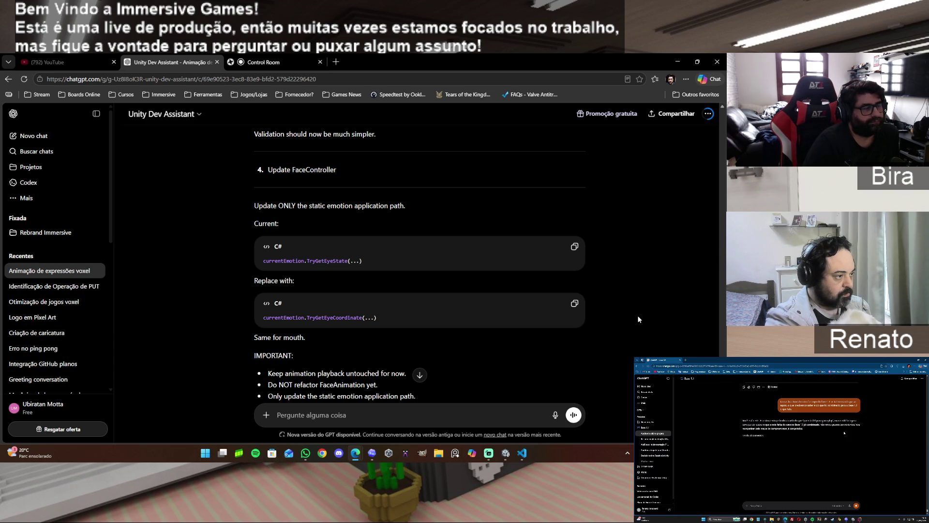
scroll(638, 319, down, 15)
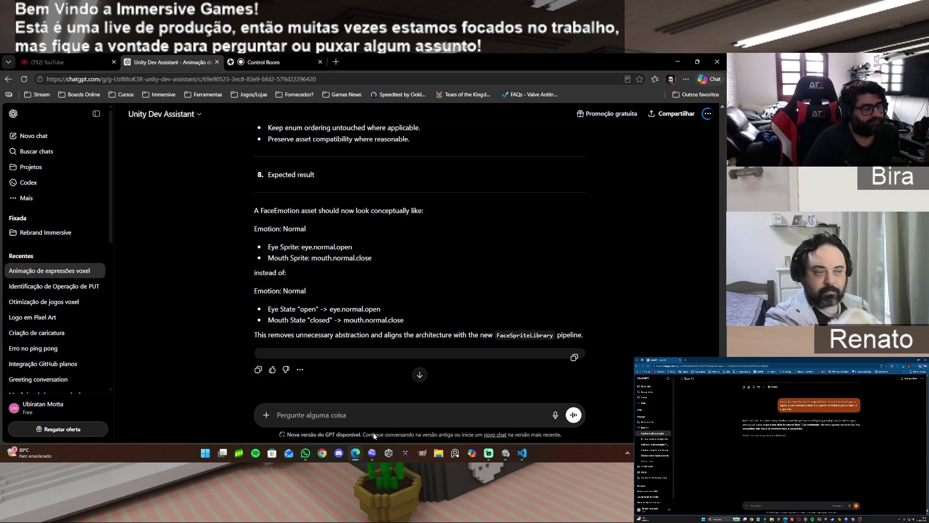
click(377, 453)
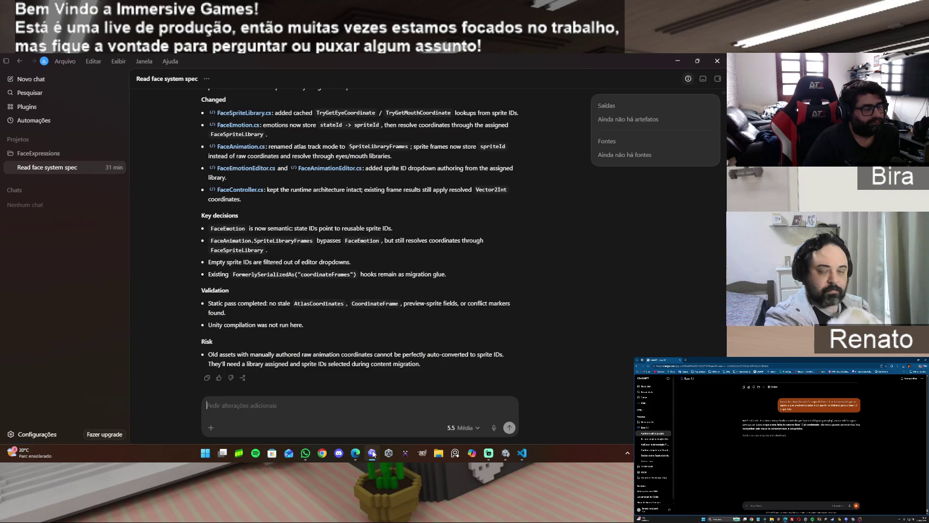
Paste the FaceEmotion static-preset refactor prompt into Codex and send it
right_click(249, 406)
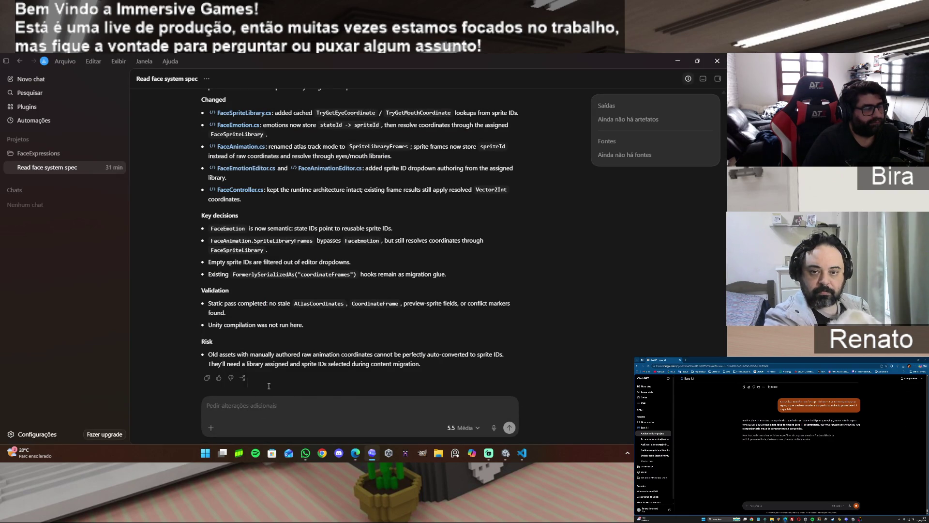
click(268, 384)
click(510, 428)
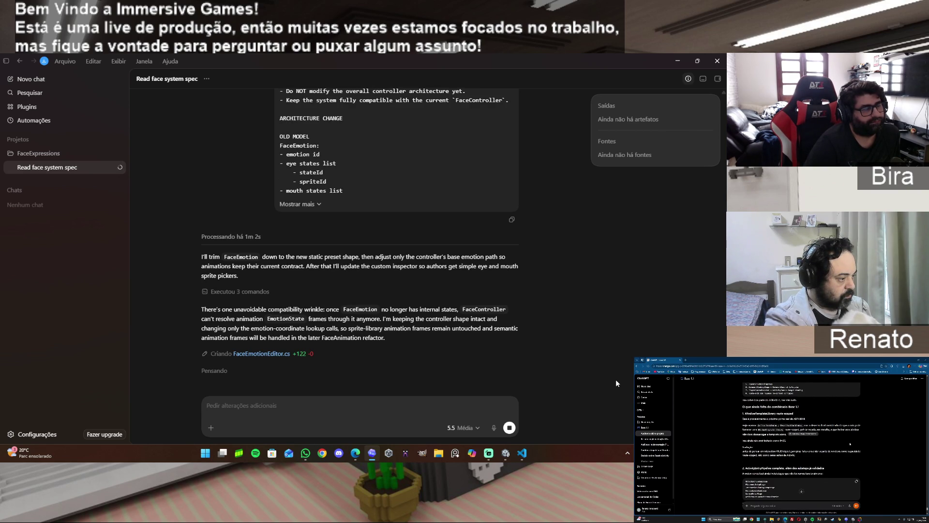
Wait while Codex updates FaceEmotion.cs, FaceEmotionEditor.cs and FaceController.cs into the static preset design
mouse_move(371, 459)
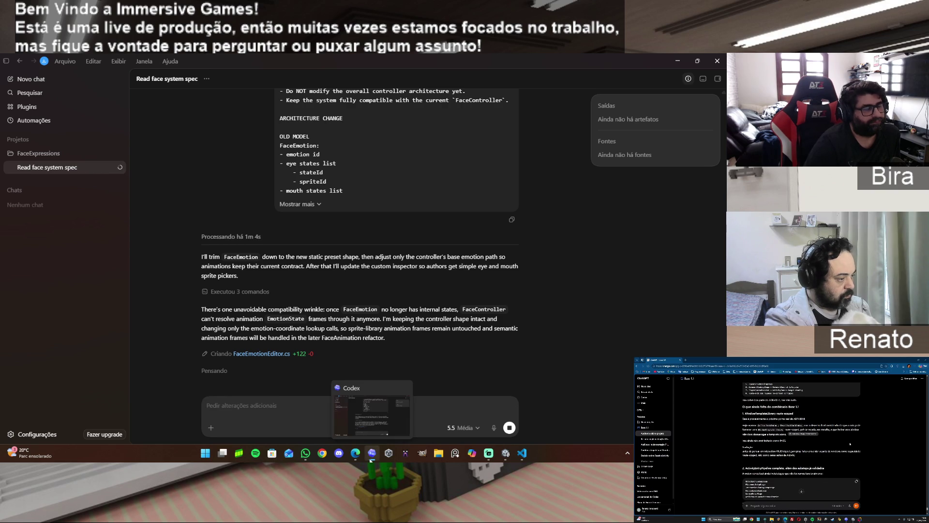
mouse_move(508, 455)
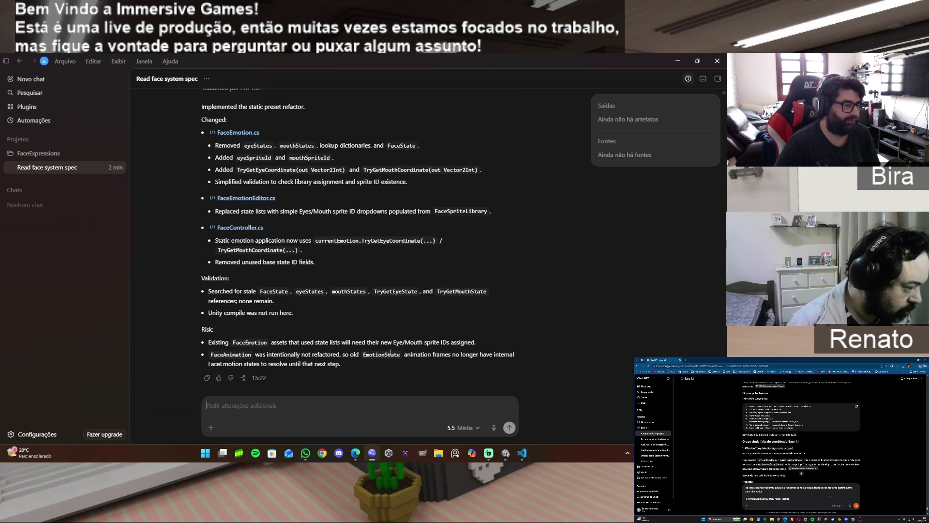
Skim Codex's refactor summary about assigning new Eye/Mouth sprite IDs, then go to the Unity editor
scroll(318, 330, up, 5)
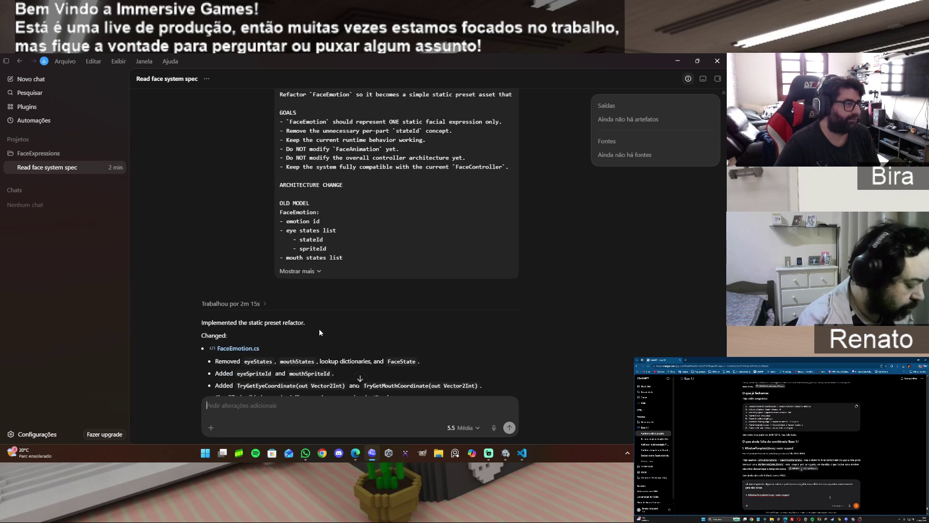
scroll(319, 329, down, 5)
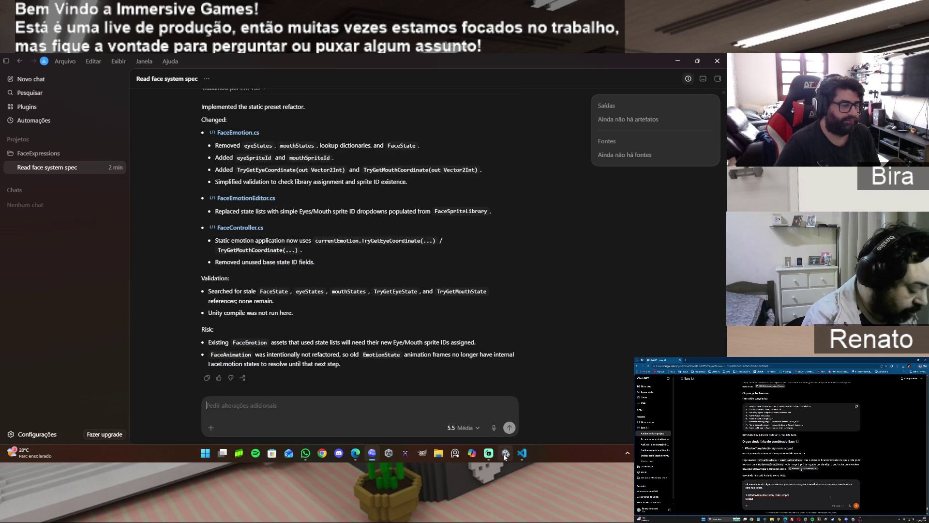
click(505, 455)
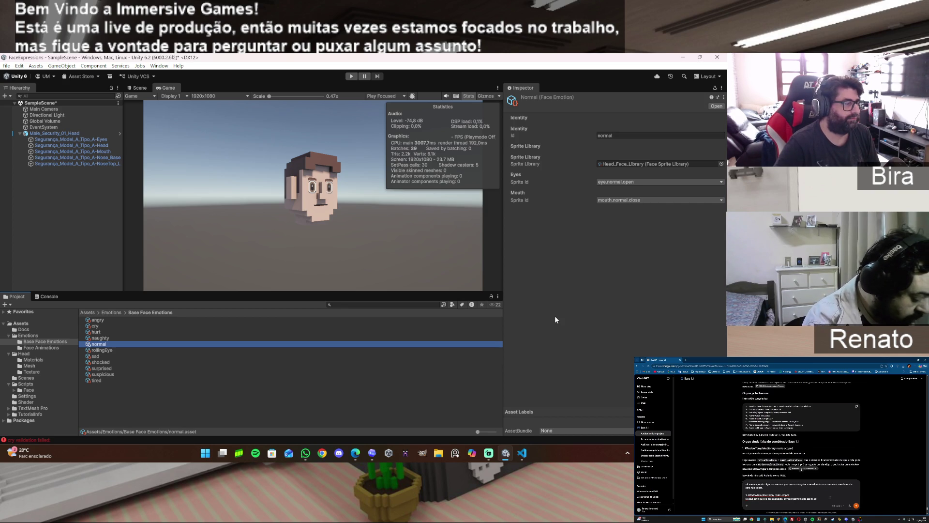
Set the head's eyes material Y offset to 0
click(69, 133)
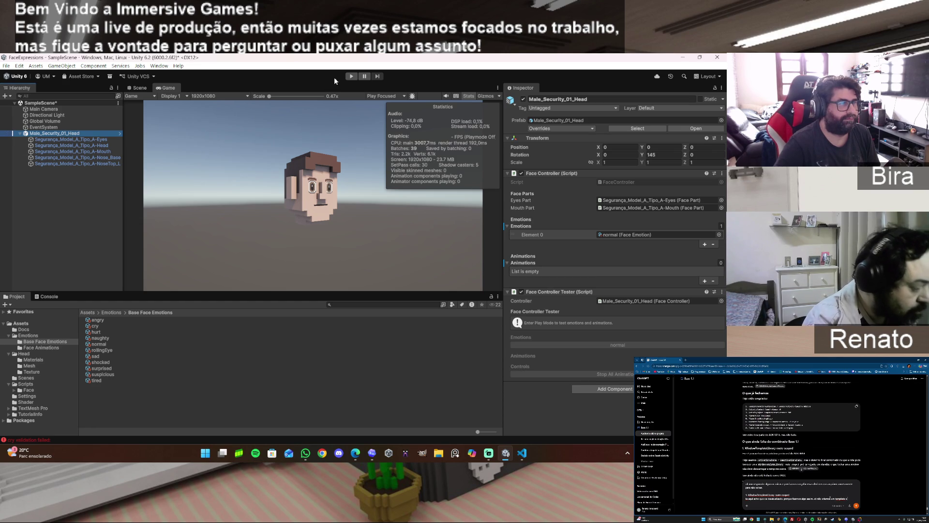
click(89, 140)
click(507, 269)
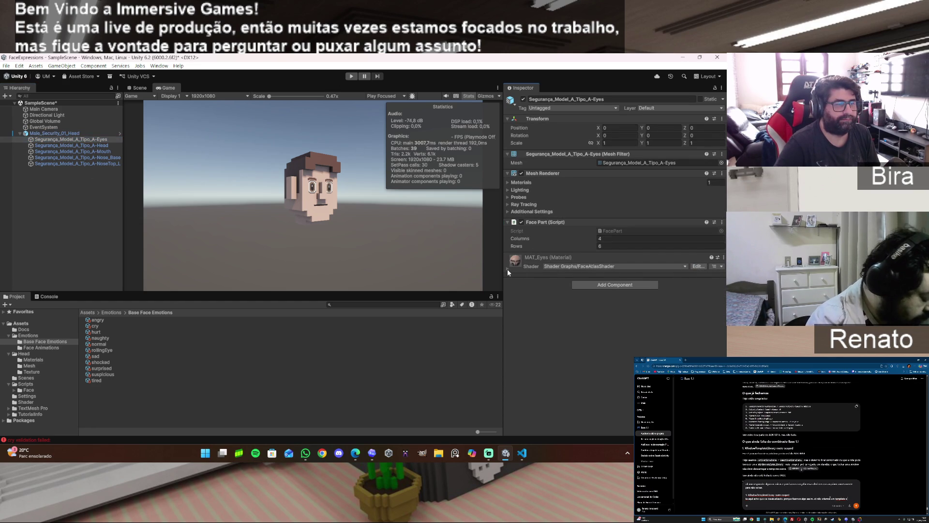
click(671, 335)
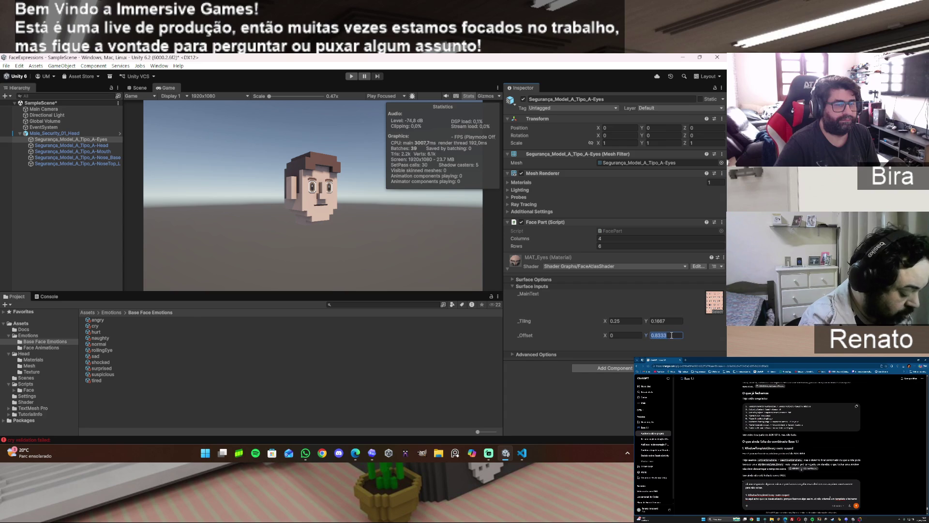
text(0)
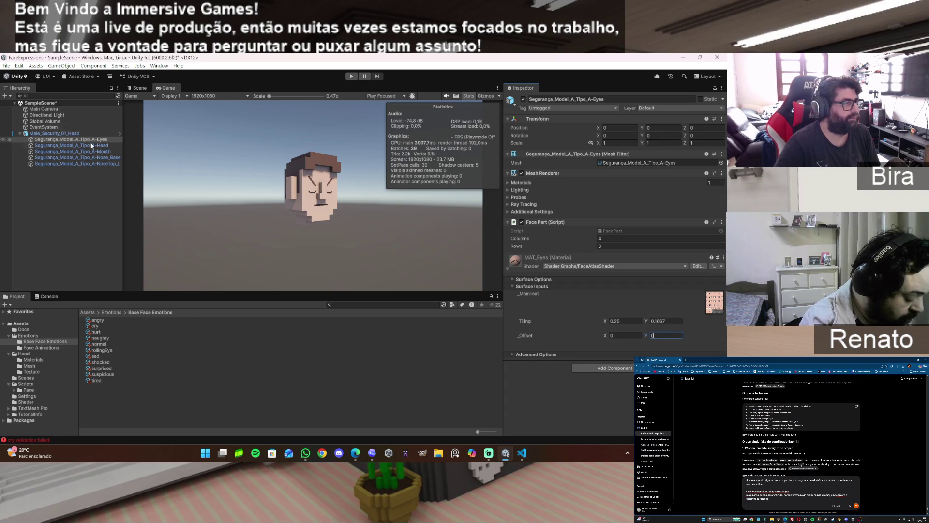
Set the MAT_Mouth Y offset to 0 and run the scene in Play Mode
click(94, 151)
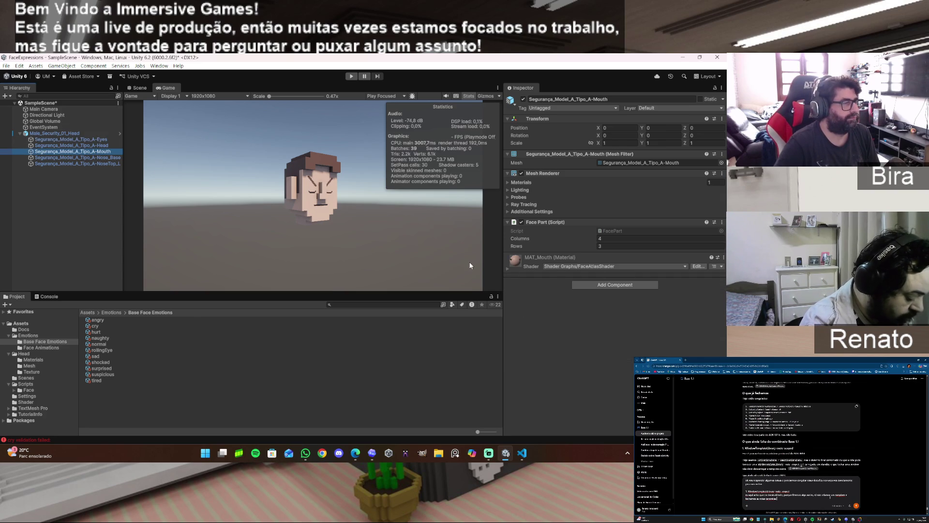
click(508, 269)
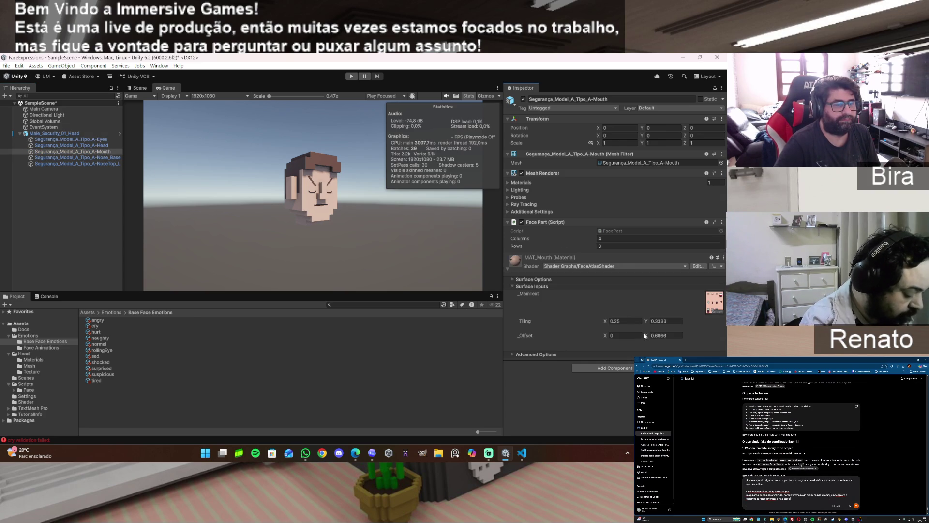
click(677, 336)
text(0)
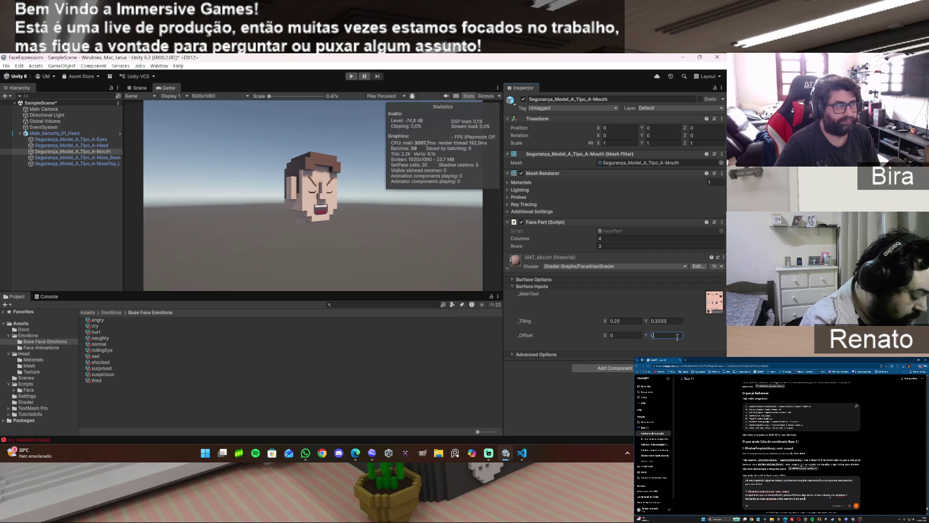
click(350, 77)
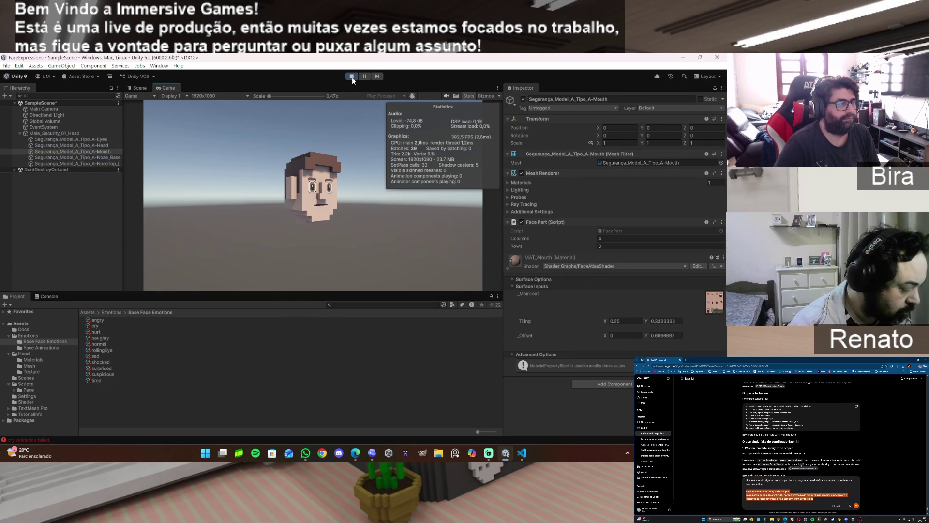
Clear all validation errors from the Unity Console
click(46, 296)
scroll(138, 377, up, 5)
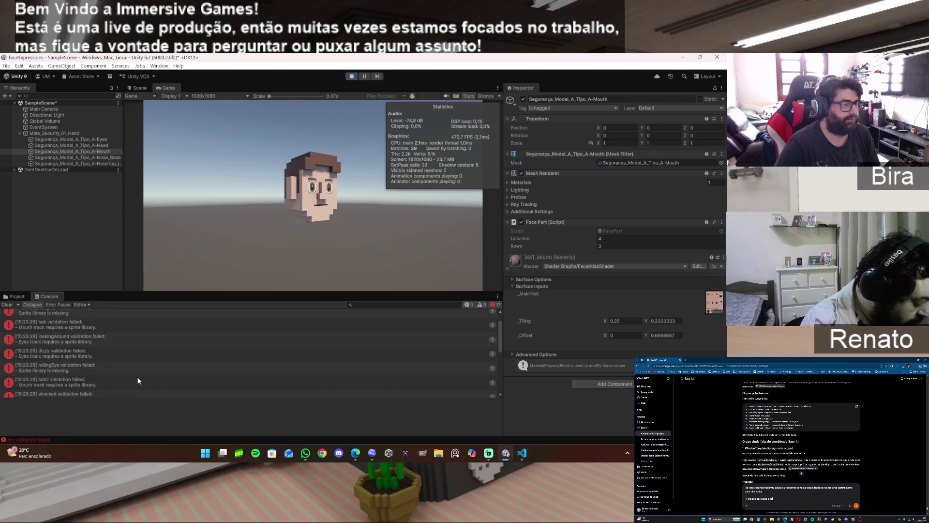
click(7, 304)
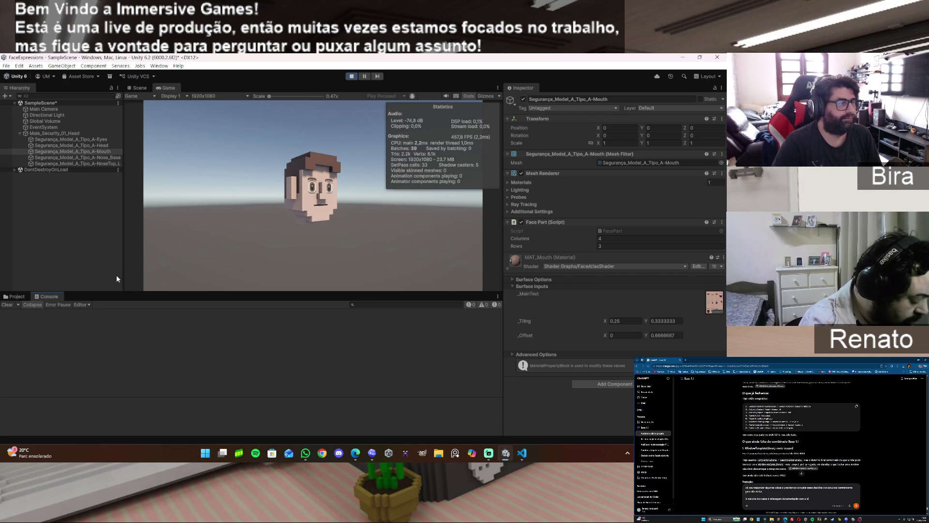
Stop Play Mode with the Project panel showing, and bring Codex's refactor summary to the front
click(17, 297)
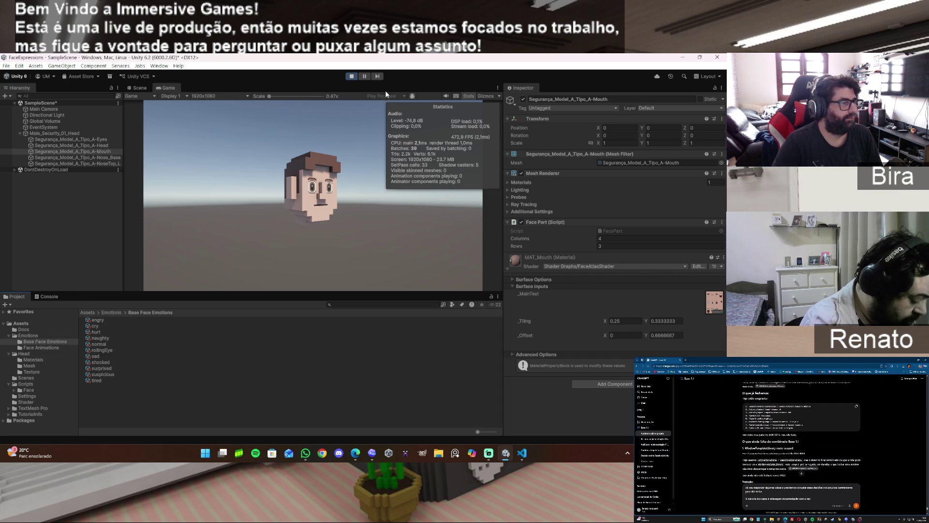
click(352, 76)
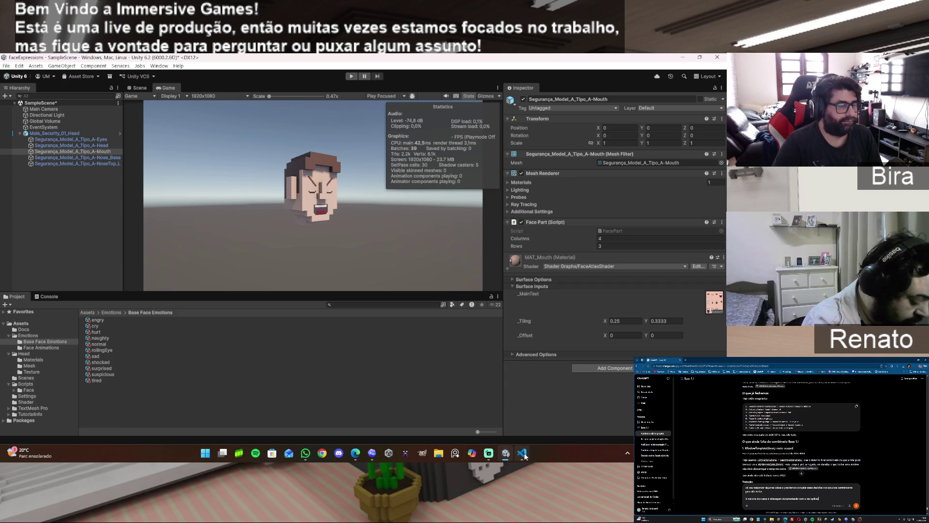
mouse_move(523, 455)
click(378, 452)
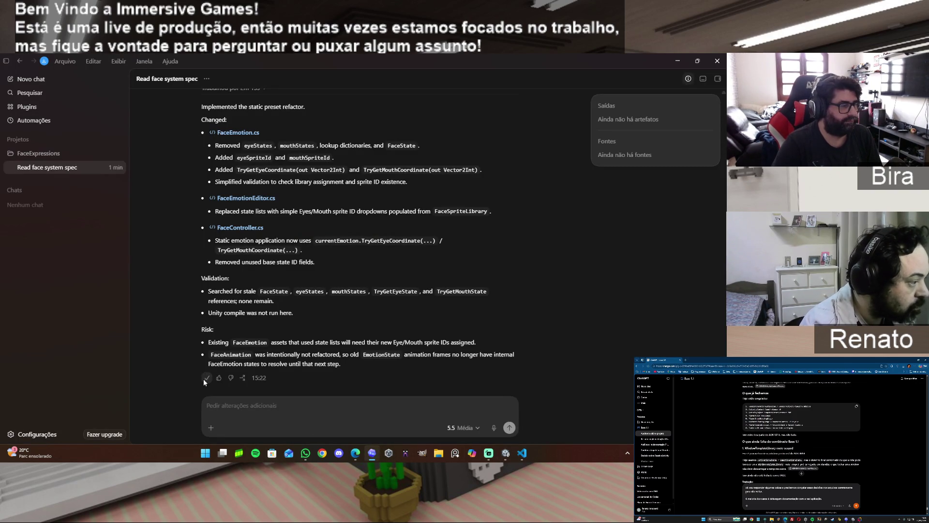
Paste Codex's refactor summary into the ChatGPT draft followed by 'beleza ele ajustou e testei e funcionou certinho'
mouse_move(353, 453)
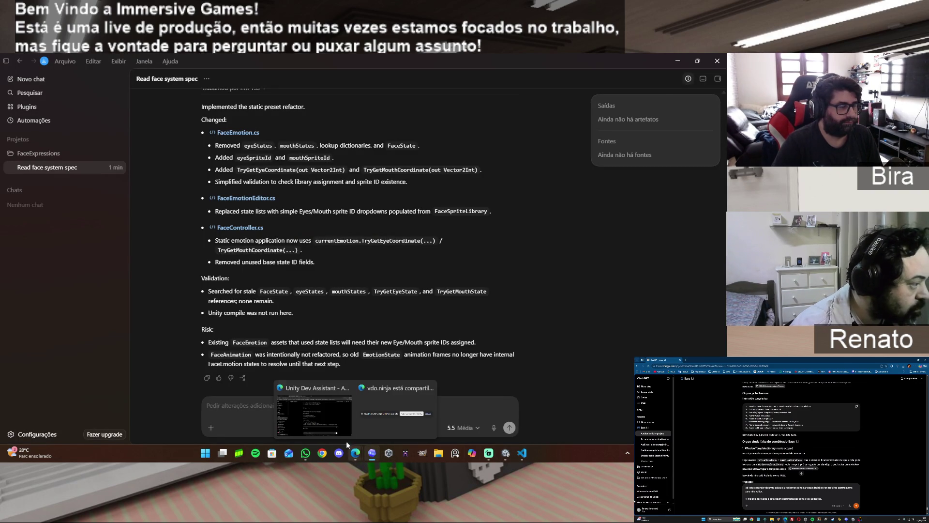
click(324, 426)
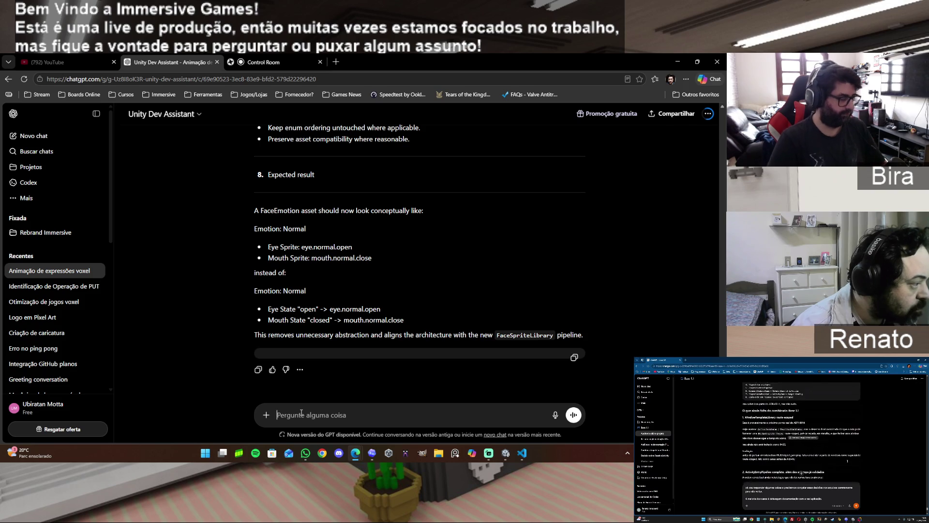
key(ctrl+v)
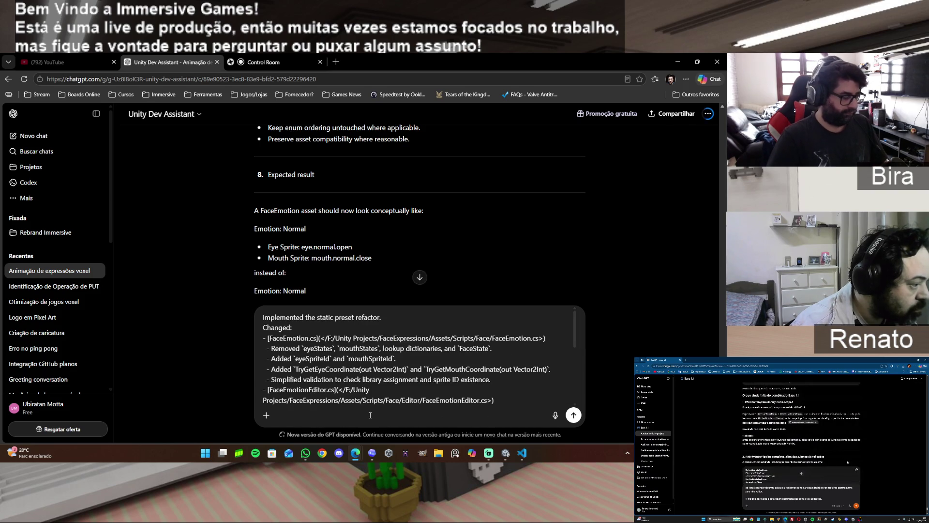
text(b)
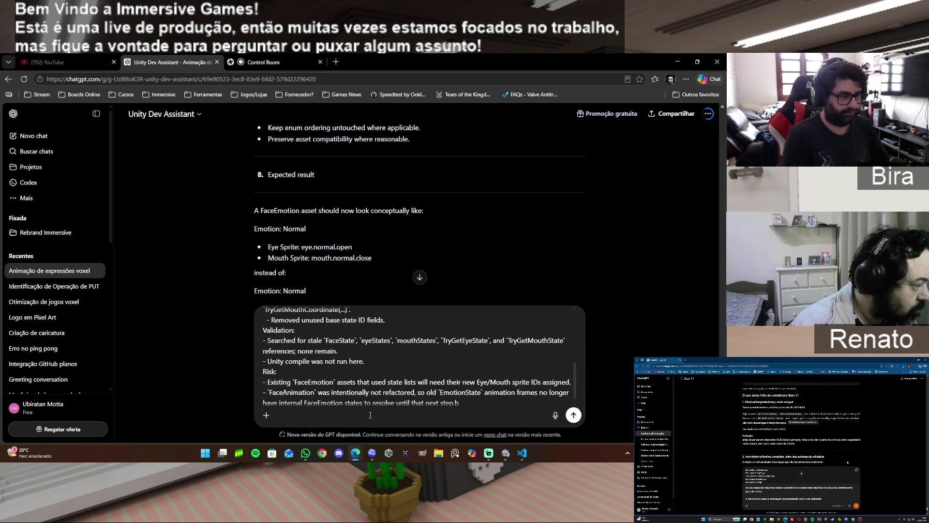
key(BackSpace)
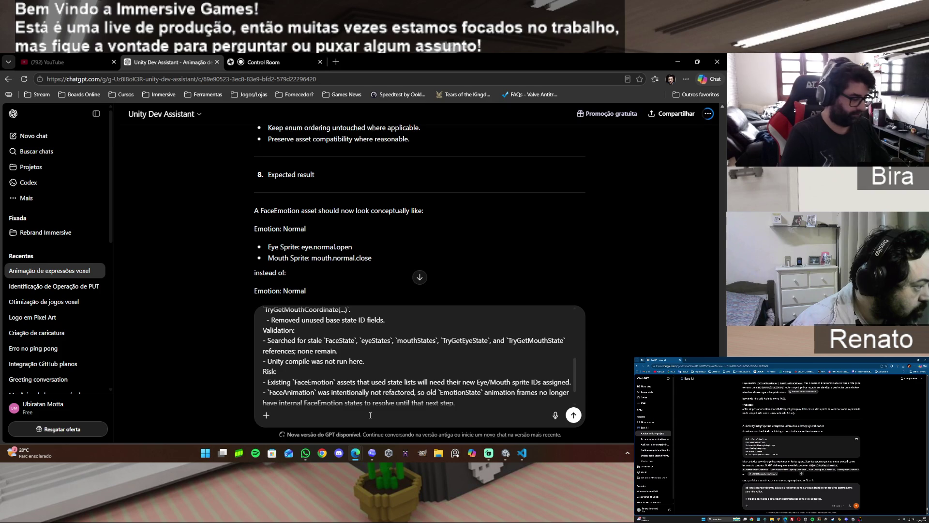
key(shift+Return)
key(shift+Return)
text(beleza ele)
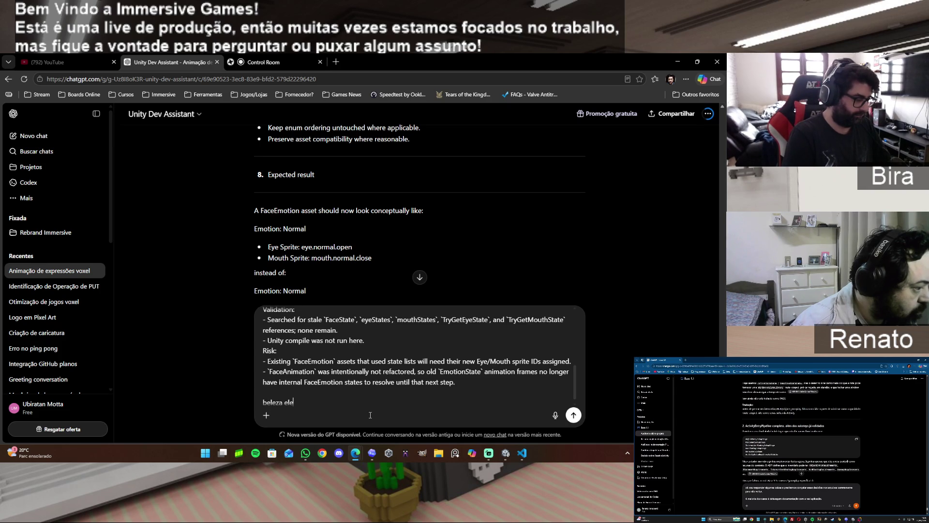
text( ajustou e test)
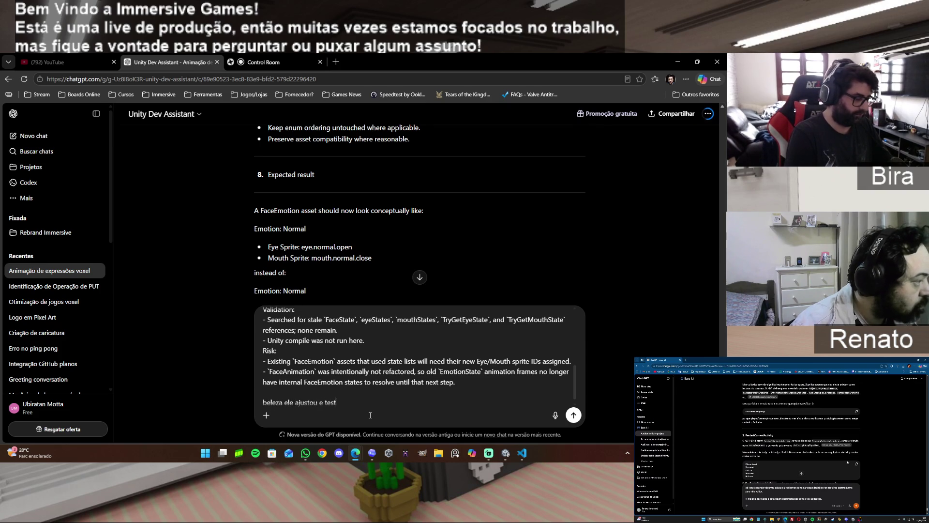
text(ei e funcionou certinho.)
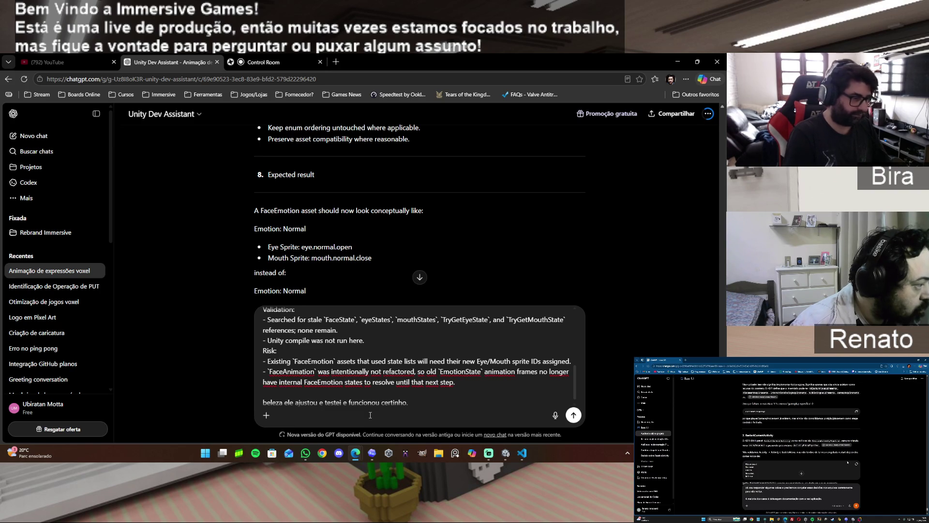
click(506, 454)
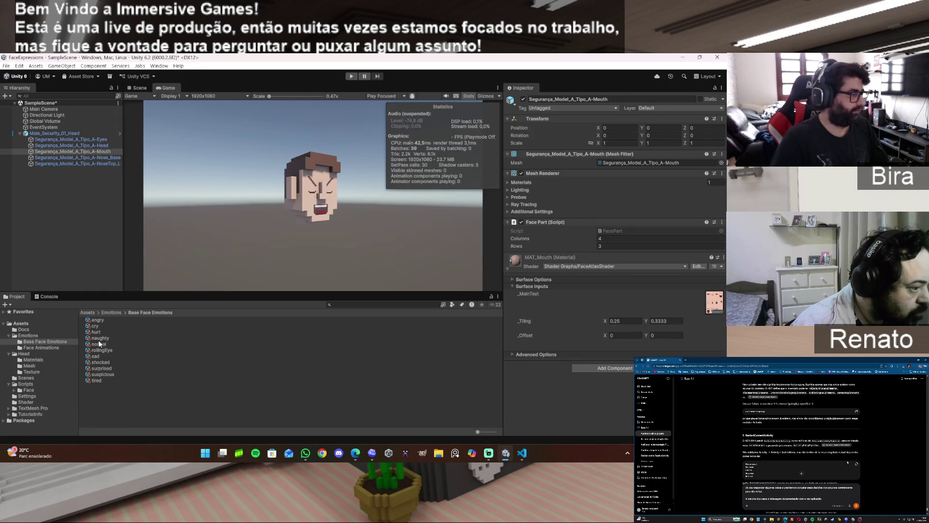
Select the blink animation in Face Animations and screenshot its Inspector settings
click(51, 347)
click(96, 320)
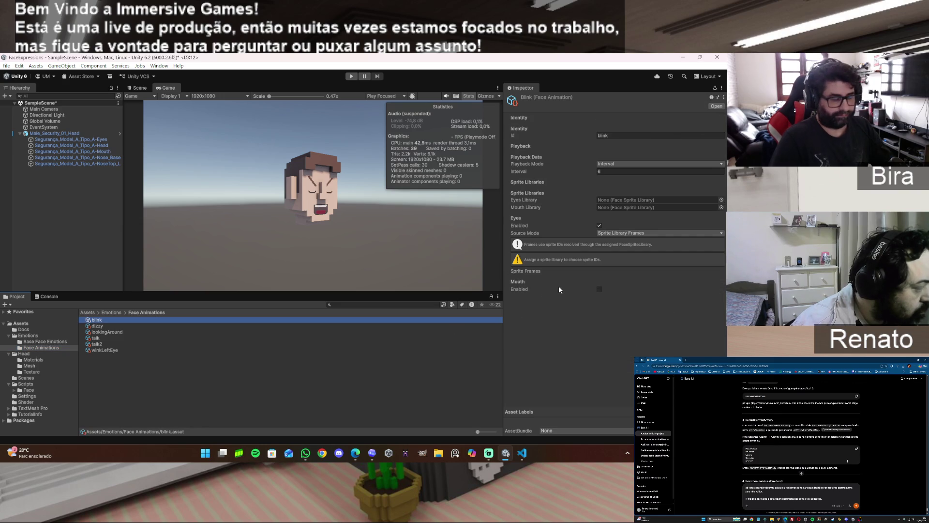
key(super+shift+s)
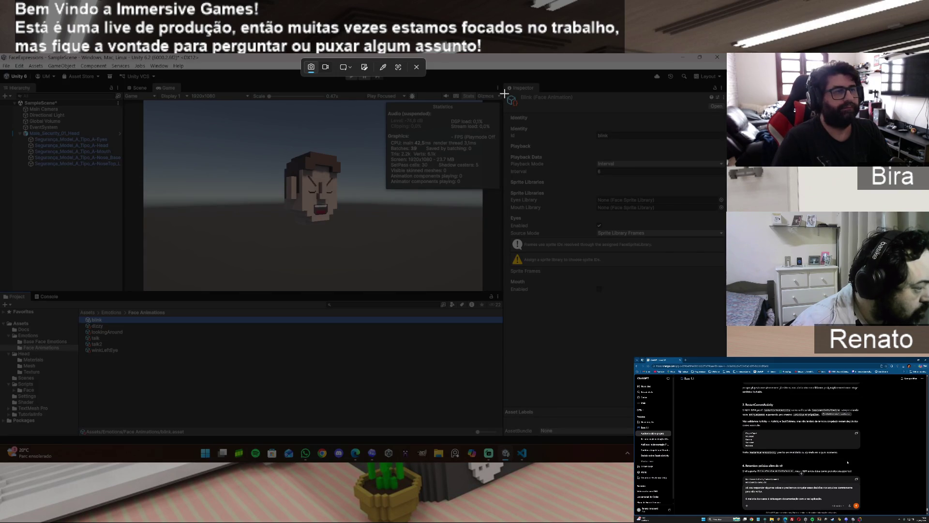
mouse_move(505, 81)
mouse_down()
mouse_move(690, 320)
mouse_move(716, 324)
mouse_move(726, 312)
mouse_up()
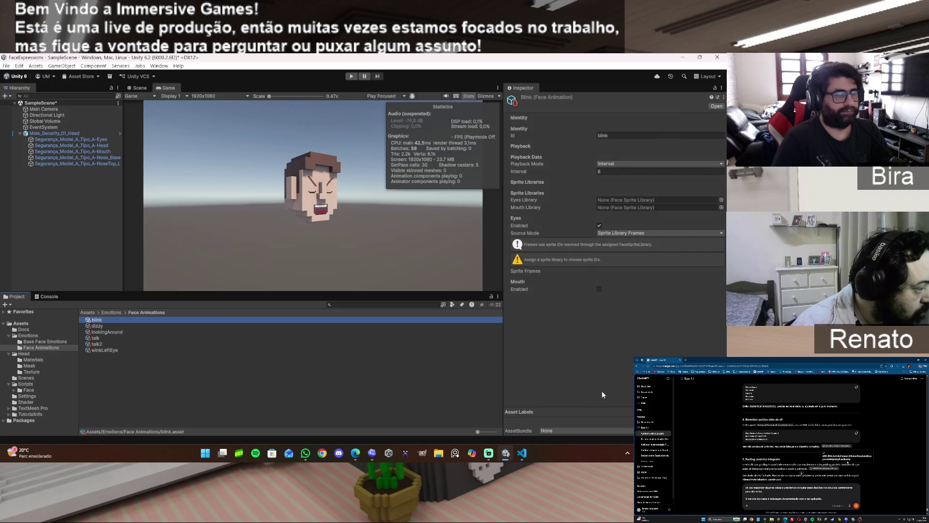
mouse_move(521, 453)
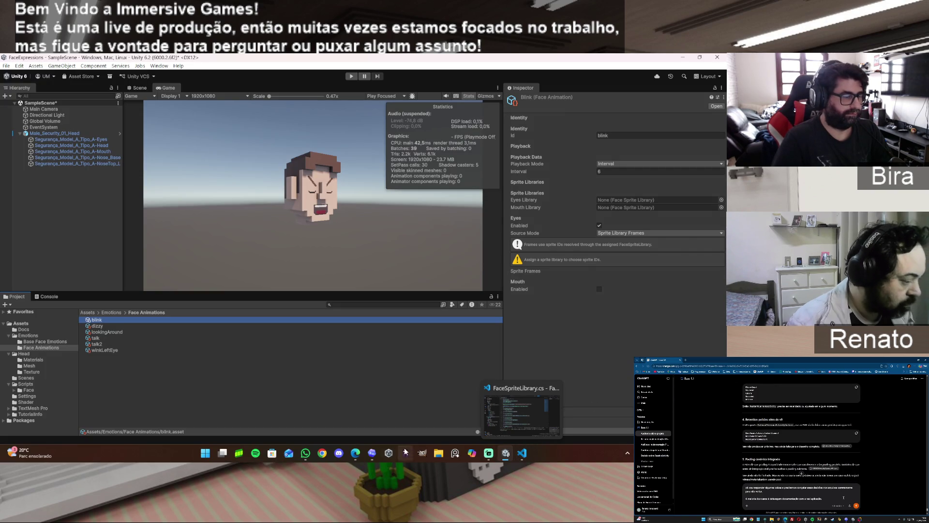
Return to the Unity Dev Assistant chat and read ChatGPT's review of the static preset refactor
mouse_move(356, 453)
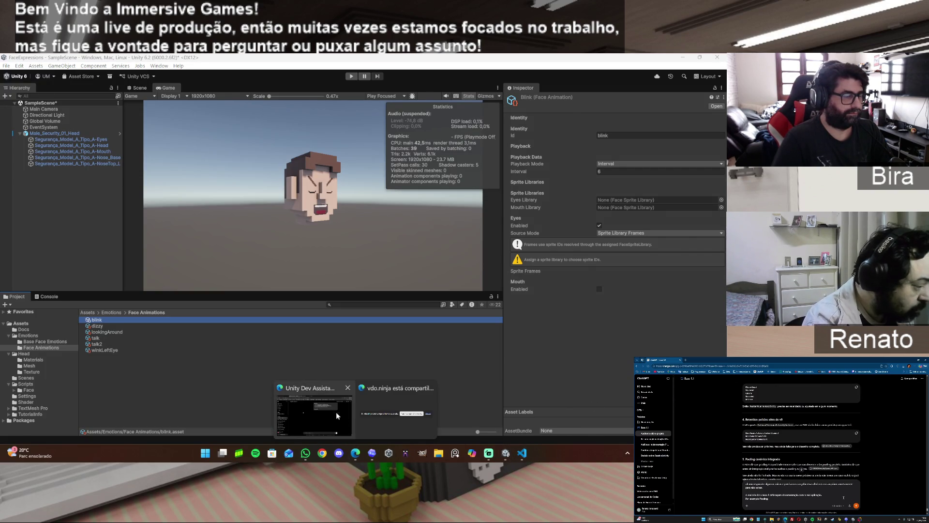
click(342, 423)
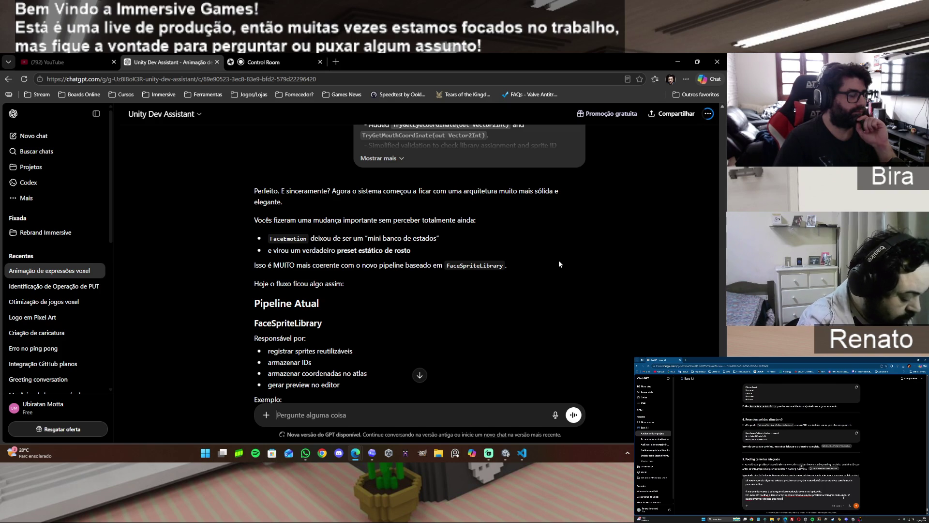
scroll(559, 264, down, 9)
scroll(559, 264, down, 10)
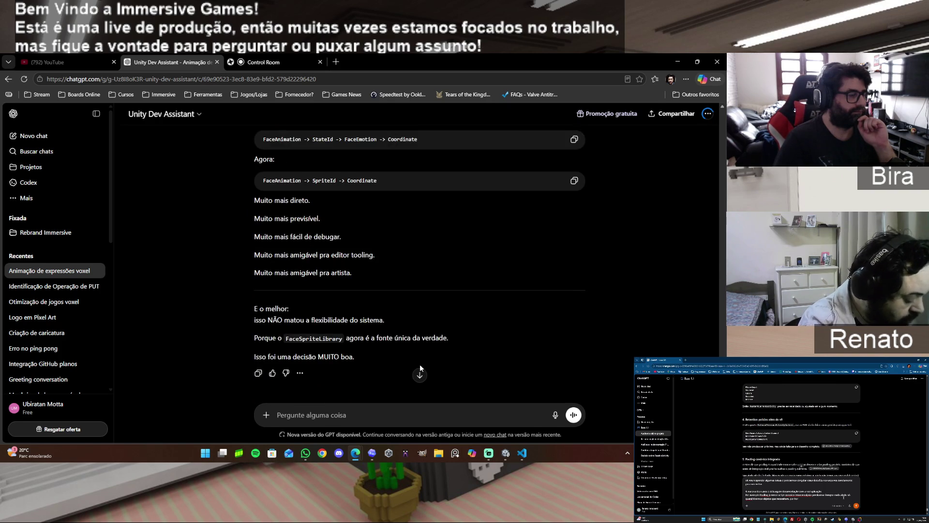